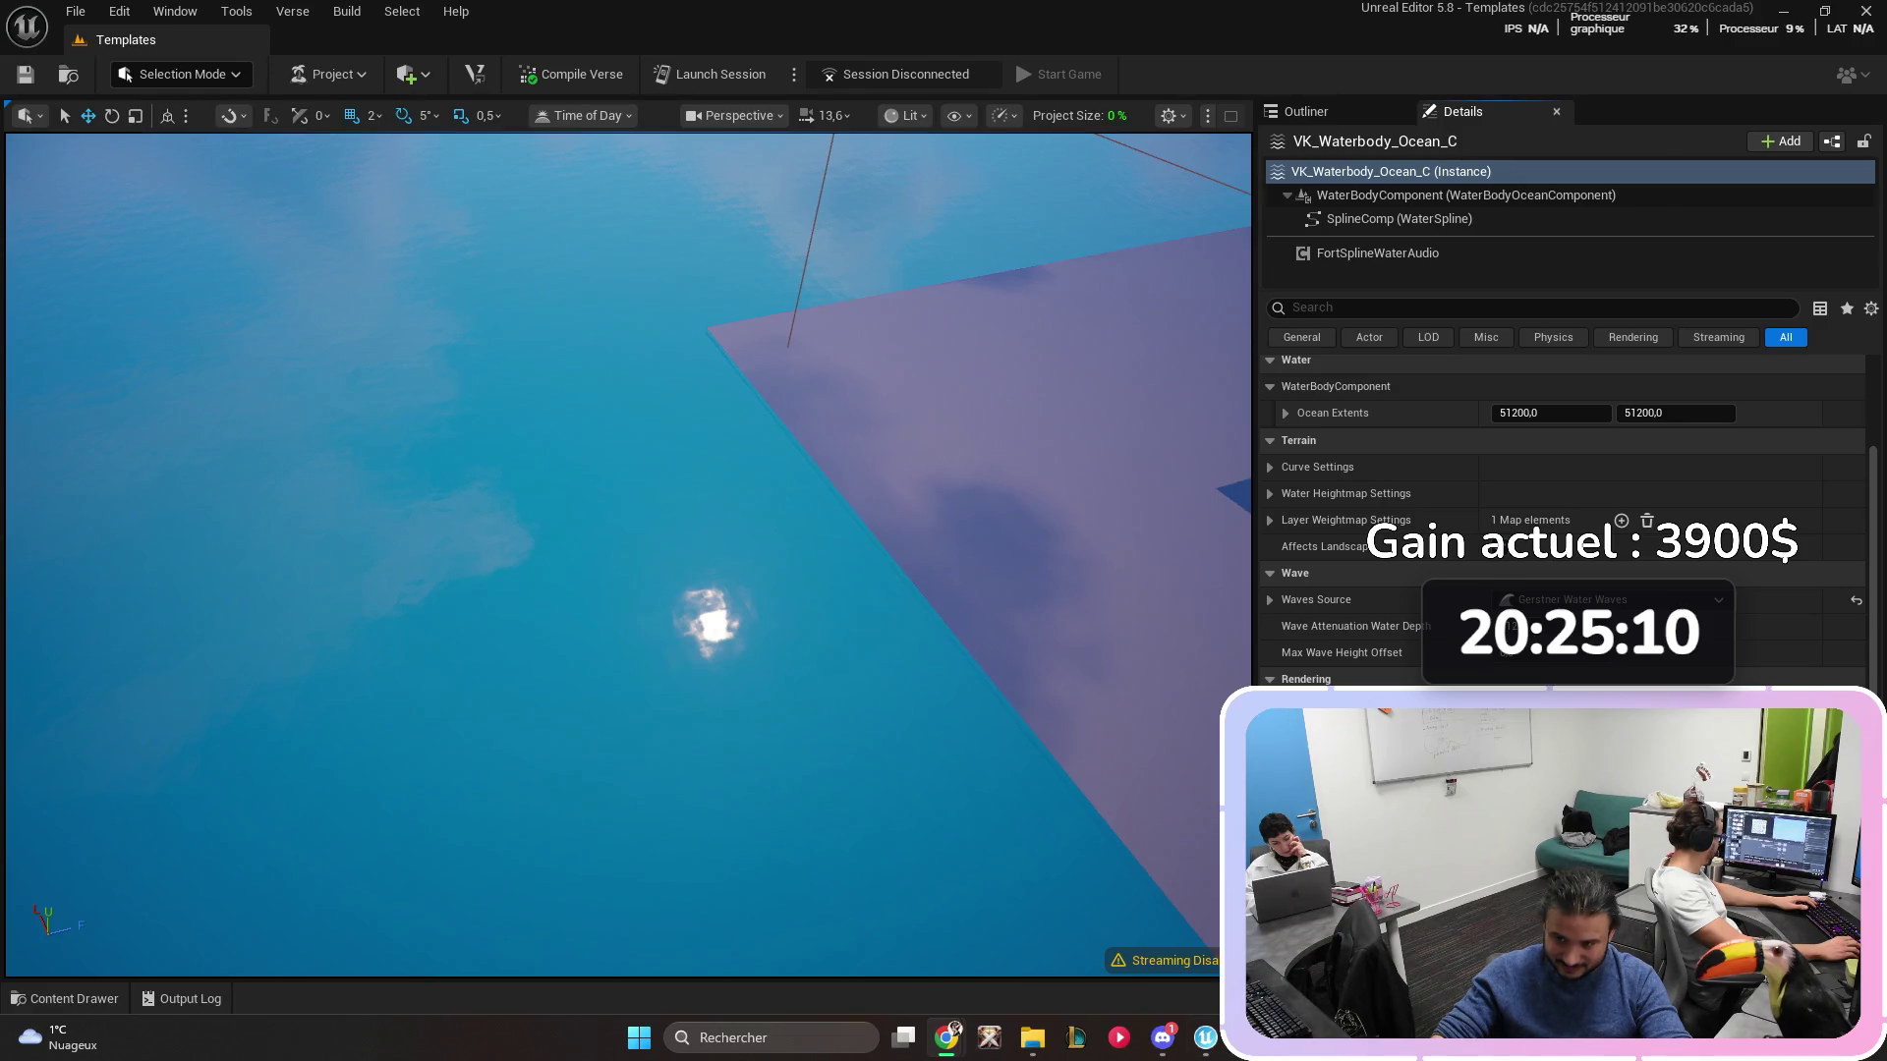
# - Switch from UEFN over to the Substance 3D Designer window
pyautogui.hotkey('alt', 'Tab')
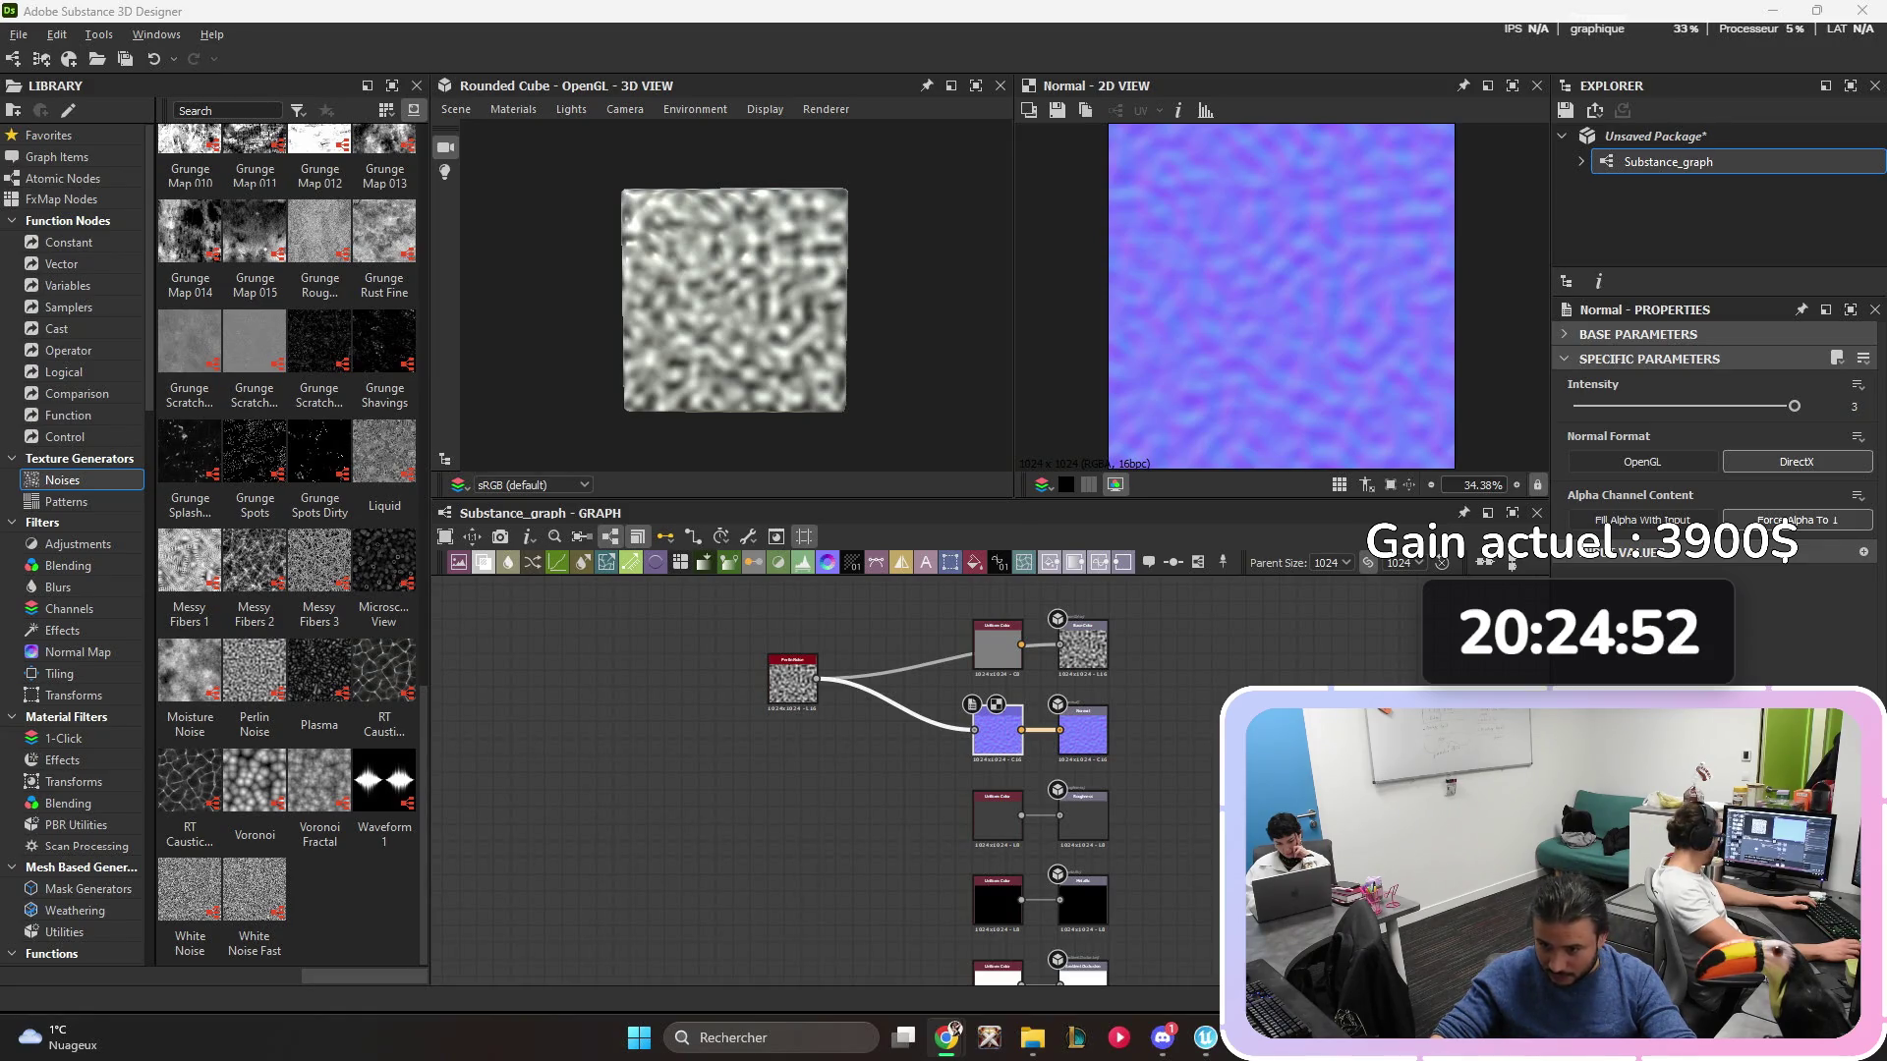
# - Place a Grunge Map 006 node from the Library and feed it into the base colour output
pyautogui.scroll(5, 320, 461)
pyautogui.scroll(-5, 319, 462)
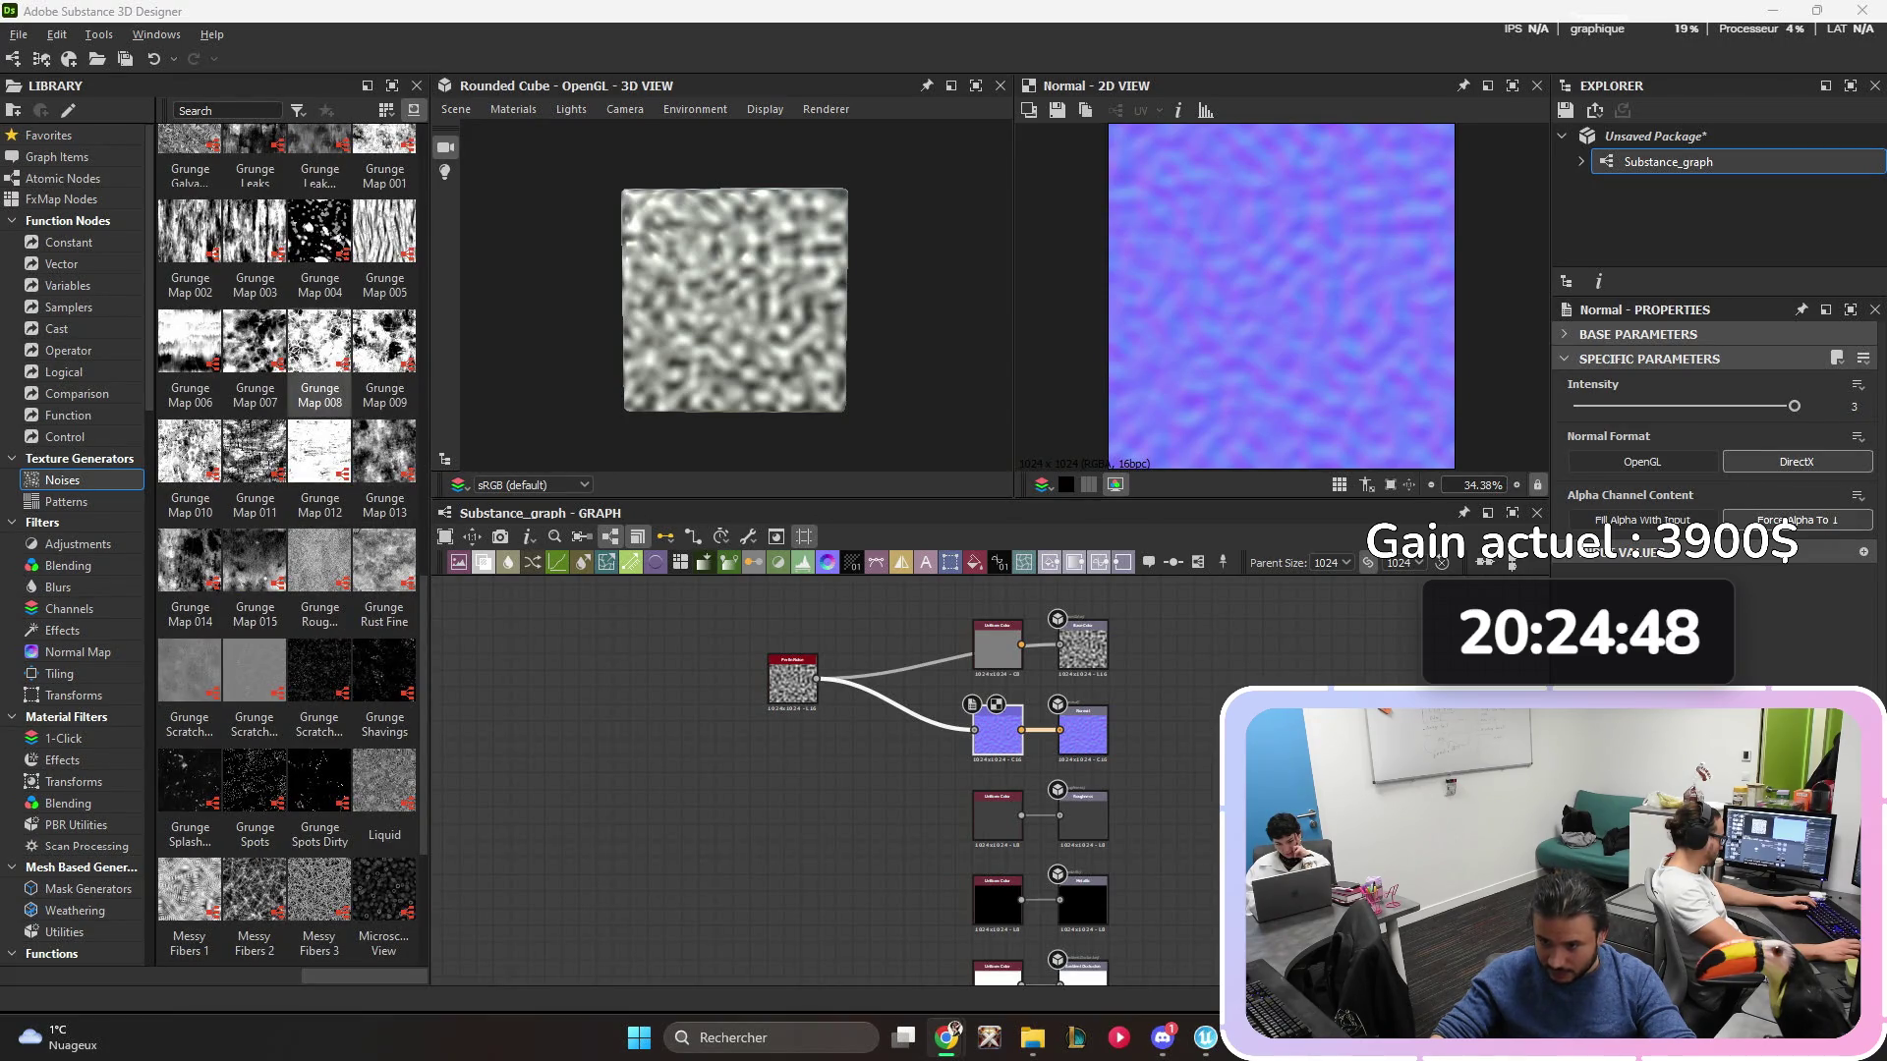
pyautogui.click(189, 354)
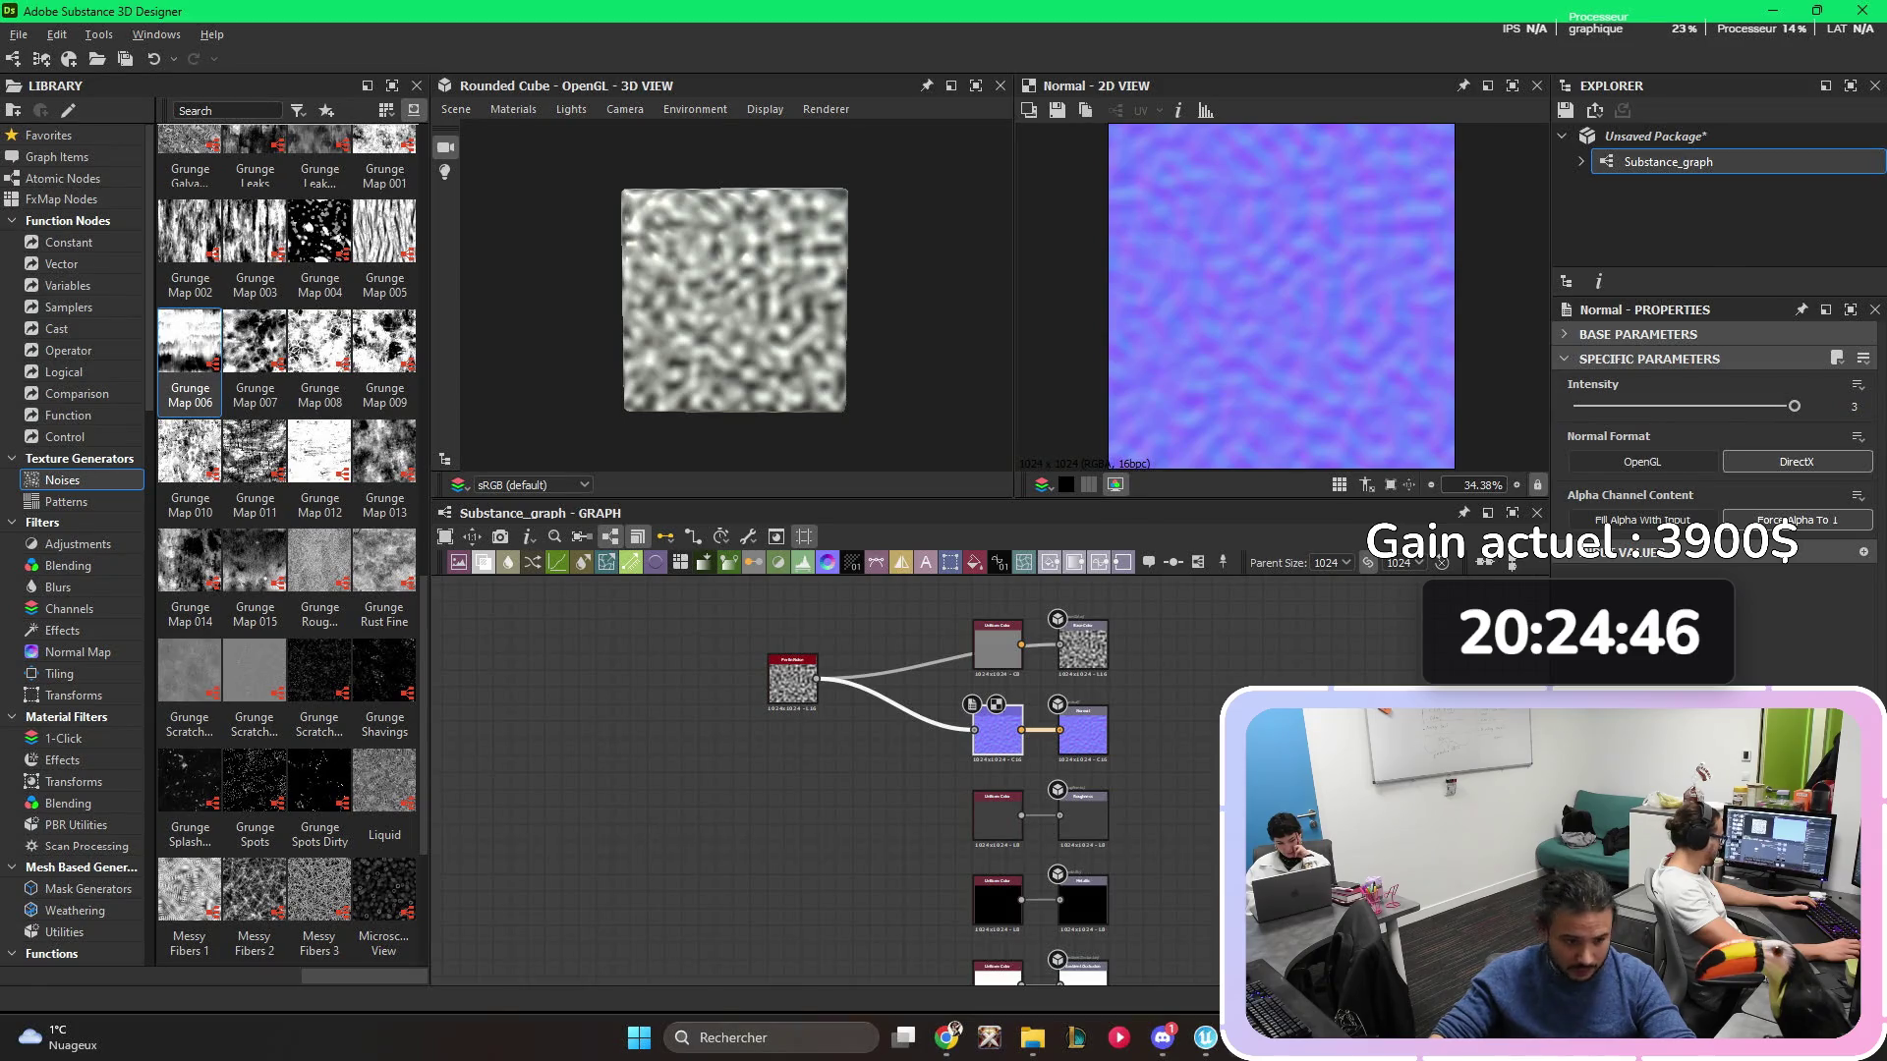
pyautogui.moveTo(189, 354)
pyautogui.mouseDown()
pyautogui.moveTo(638, 695)
pyautogui.moveTo(706, 782)
pyautogui.mouseUp()
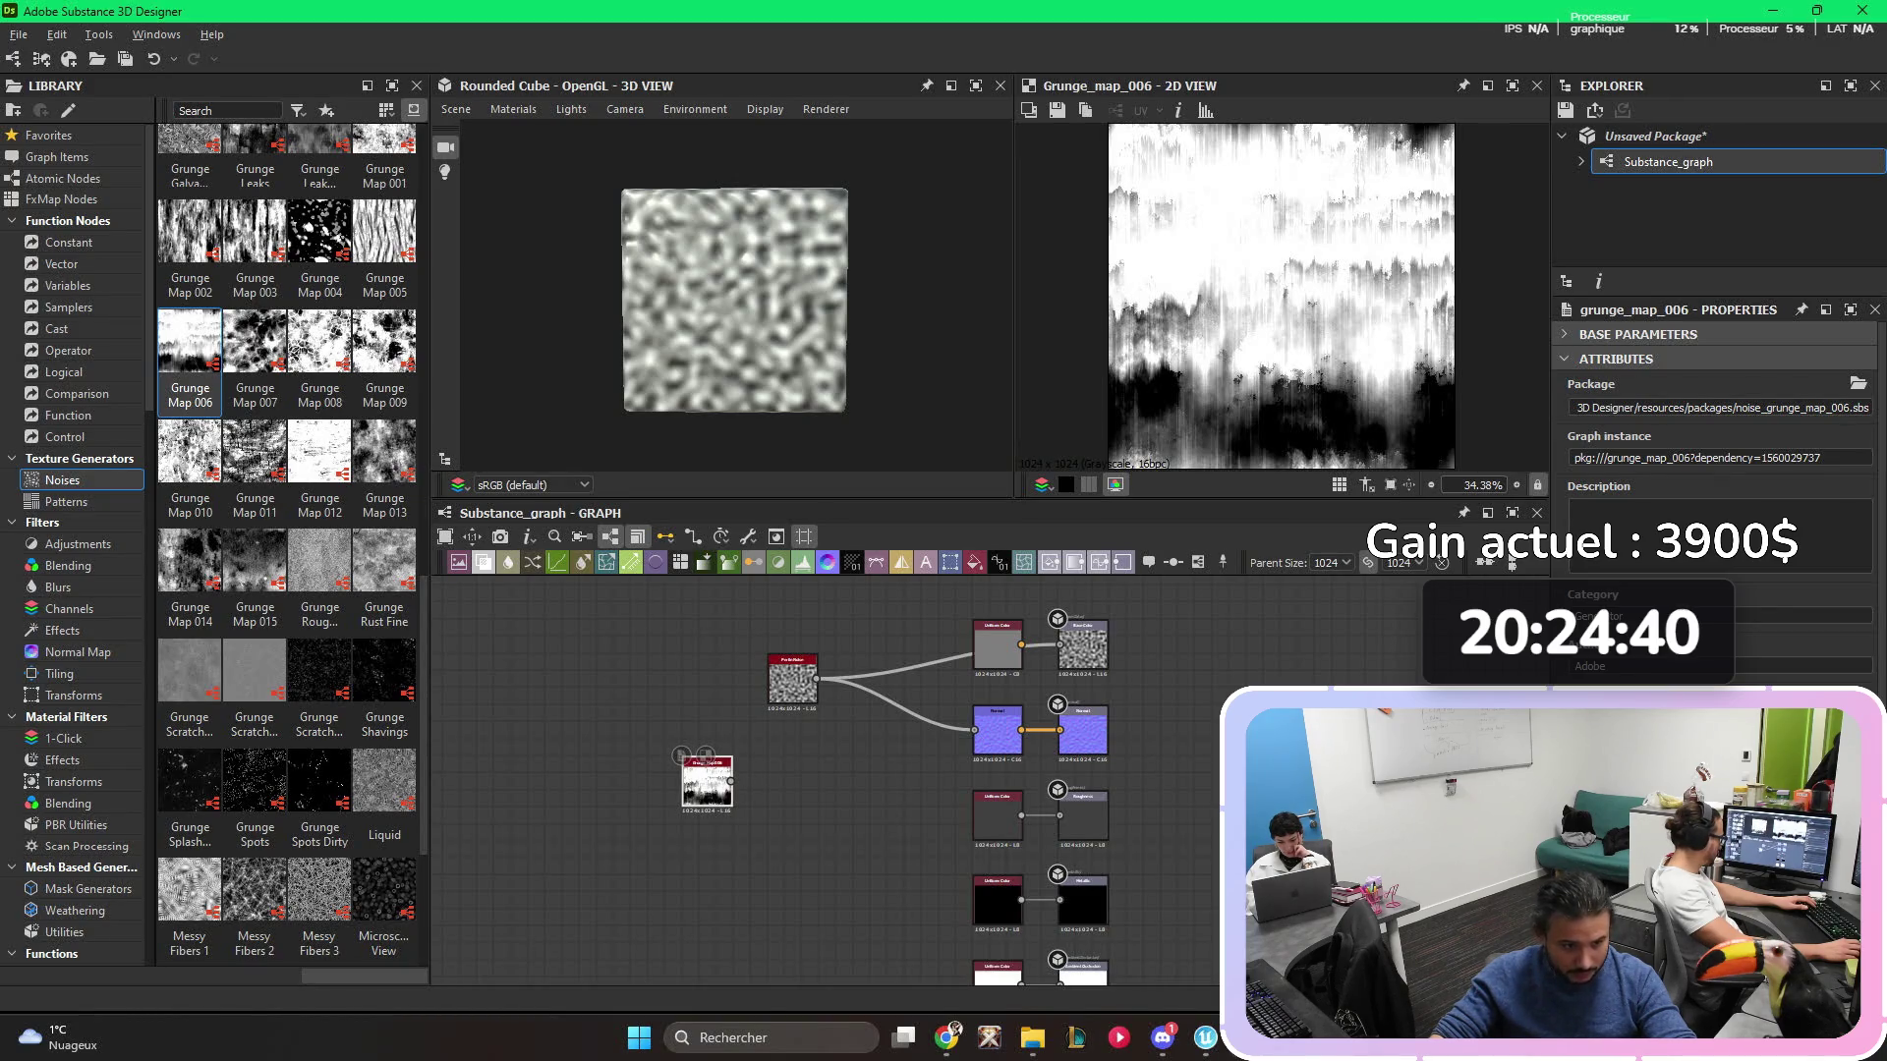
pyautogui.moveTo(732, 781); pyautogui.dragTo(1059, 645)
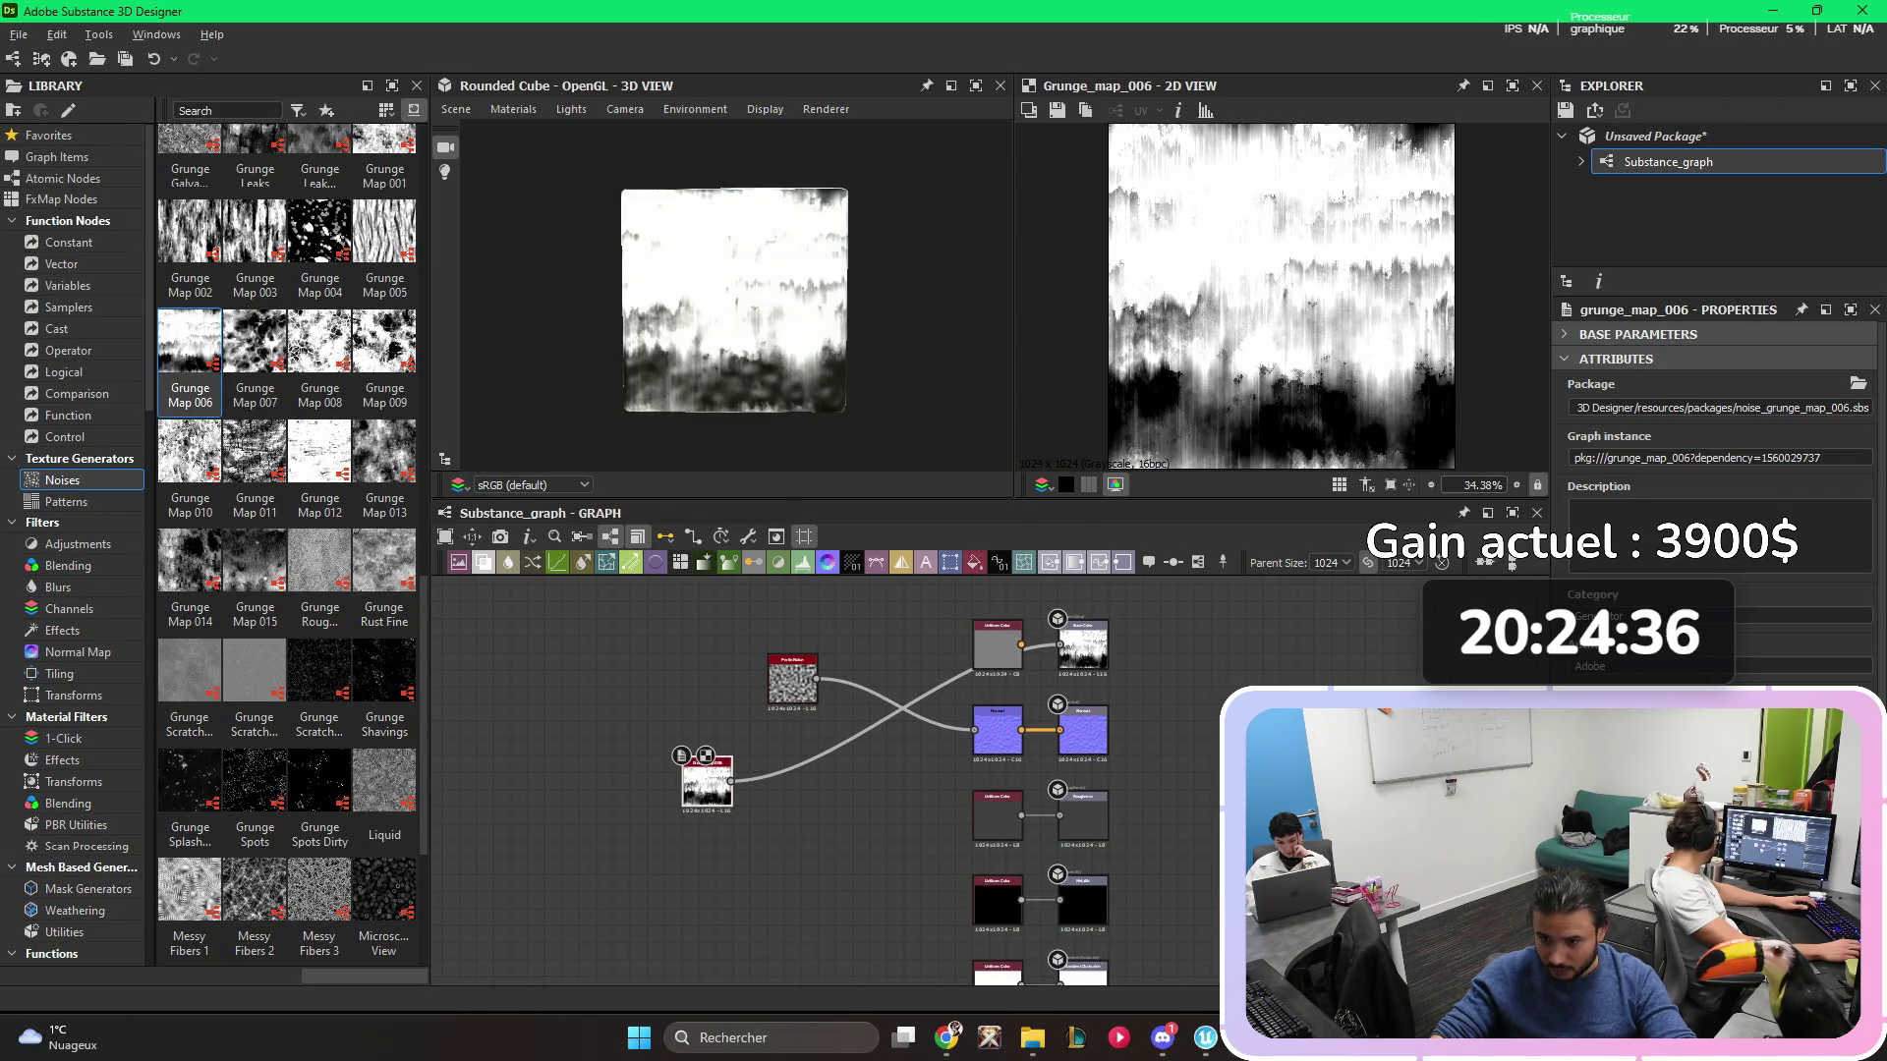
# - Add Grunge Map 005, wire it into the base colour chain and the Normal node, and move the Perlin noise aside
pyautogui.moveTo(384, 231); pyautogui.dragTo(570, 678)
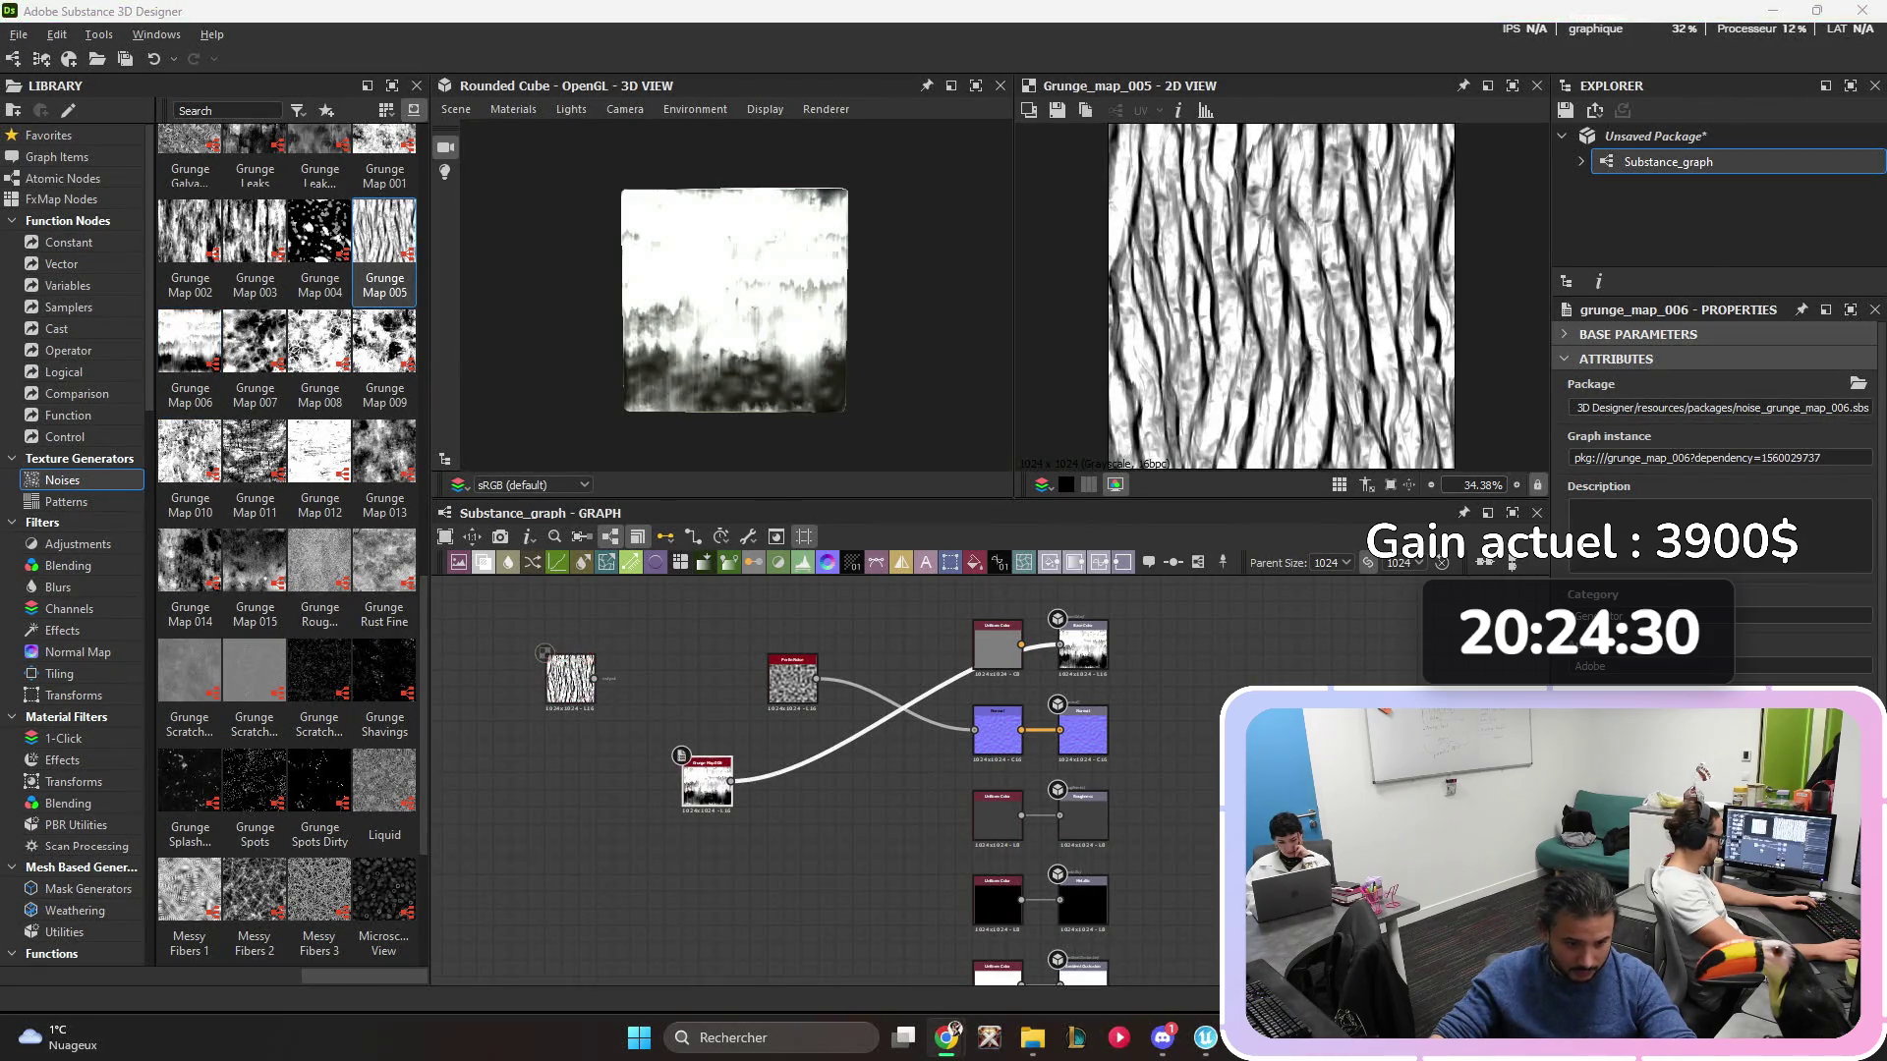
pyautogui.moveTo(595, 678); pyautogui.dragTo(974, 645)
pyautogui.moveTo(594, 678); pyautogui.dragTo(974, 729)
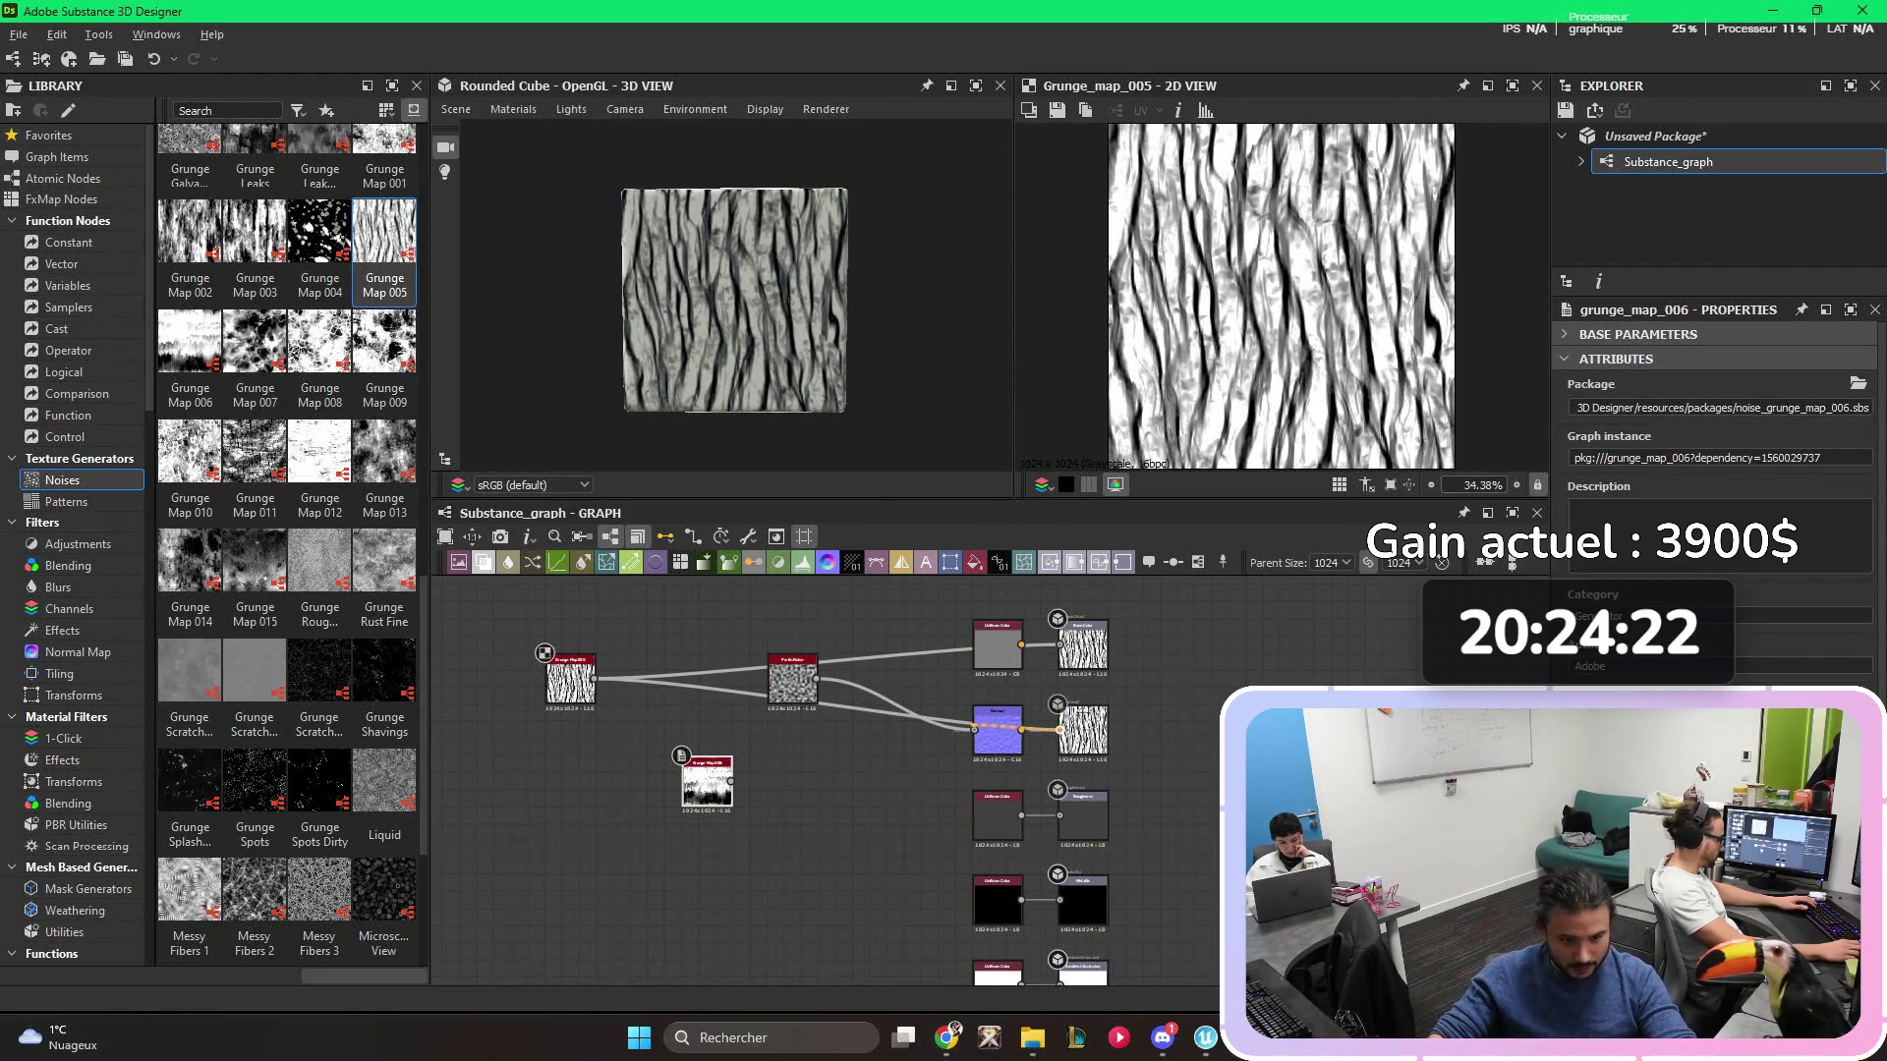
pyautogui.hotkey('ctrl', 'z')
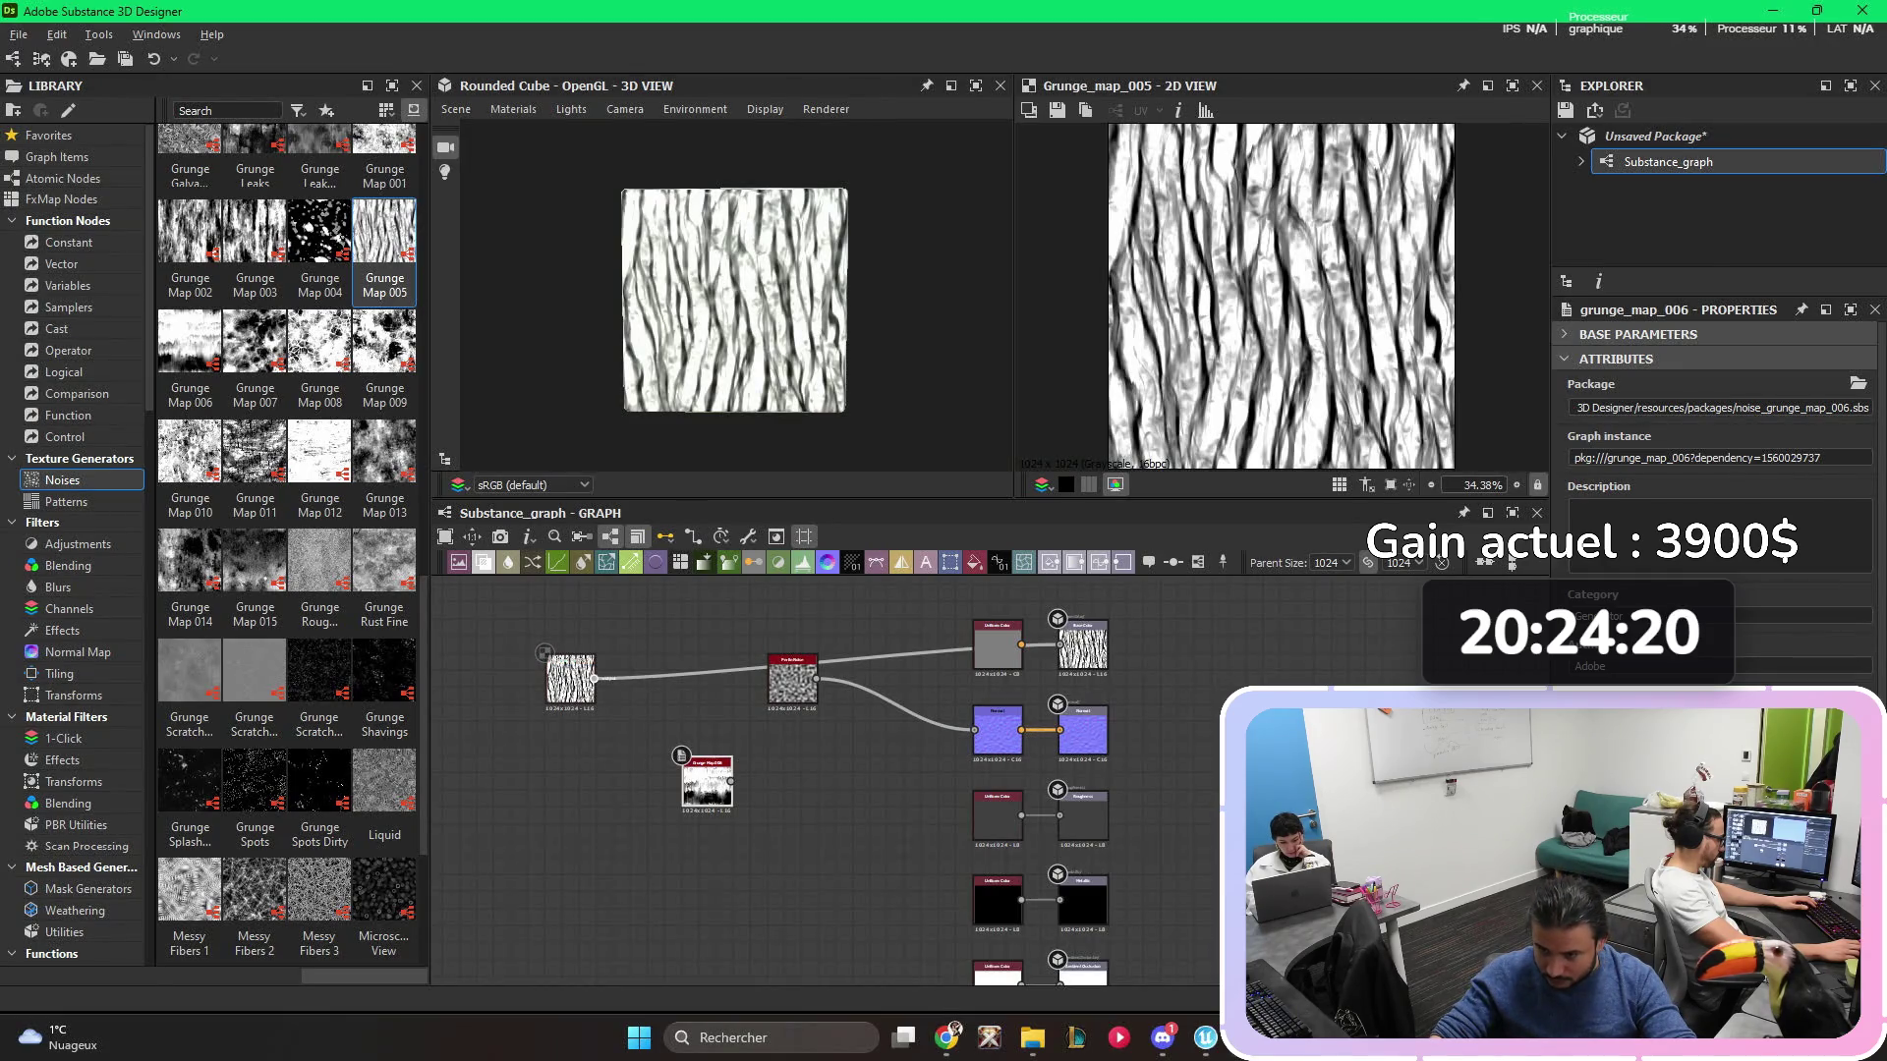
pyautogui.hotkey('ctrl', 'y')
pyautogui.moveTo(792, 678); pyautogui.dragTo(741, 611)
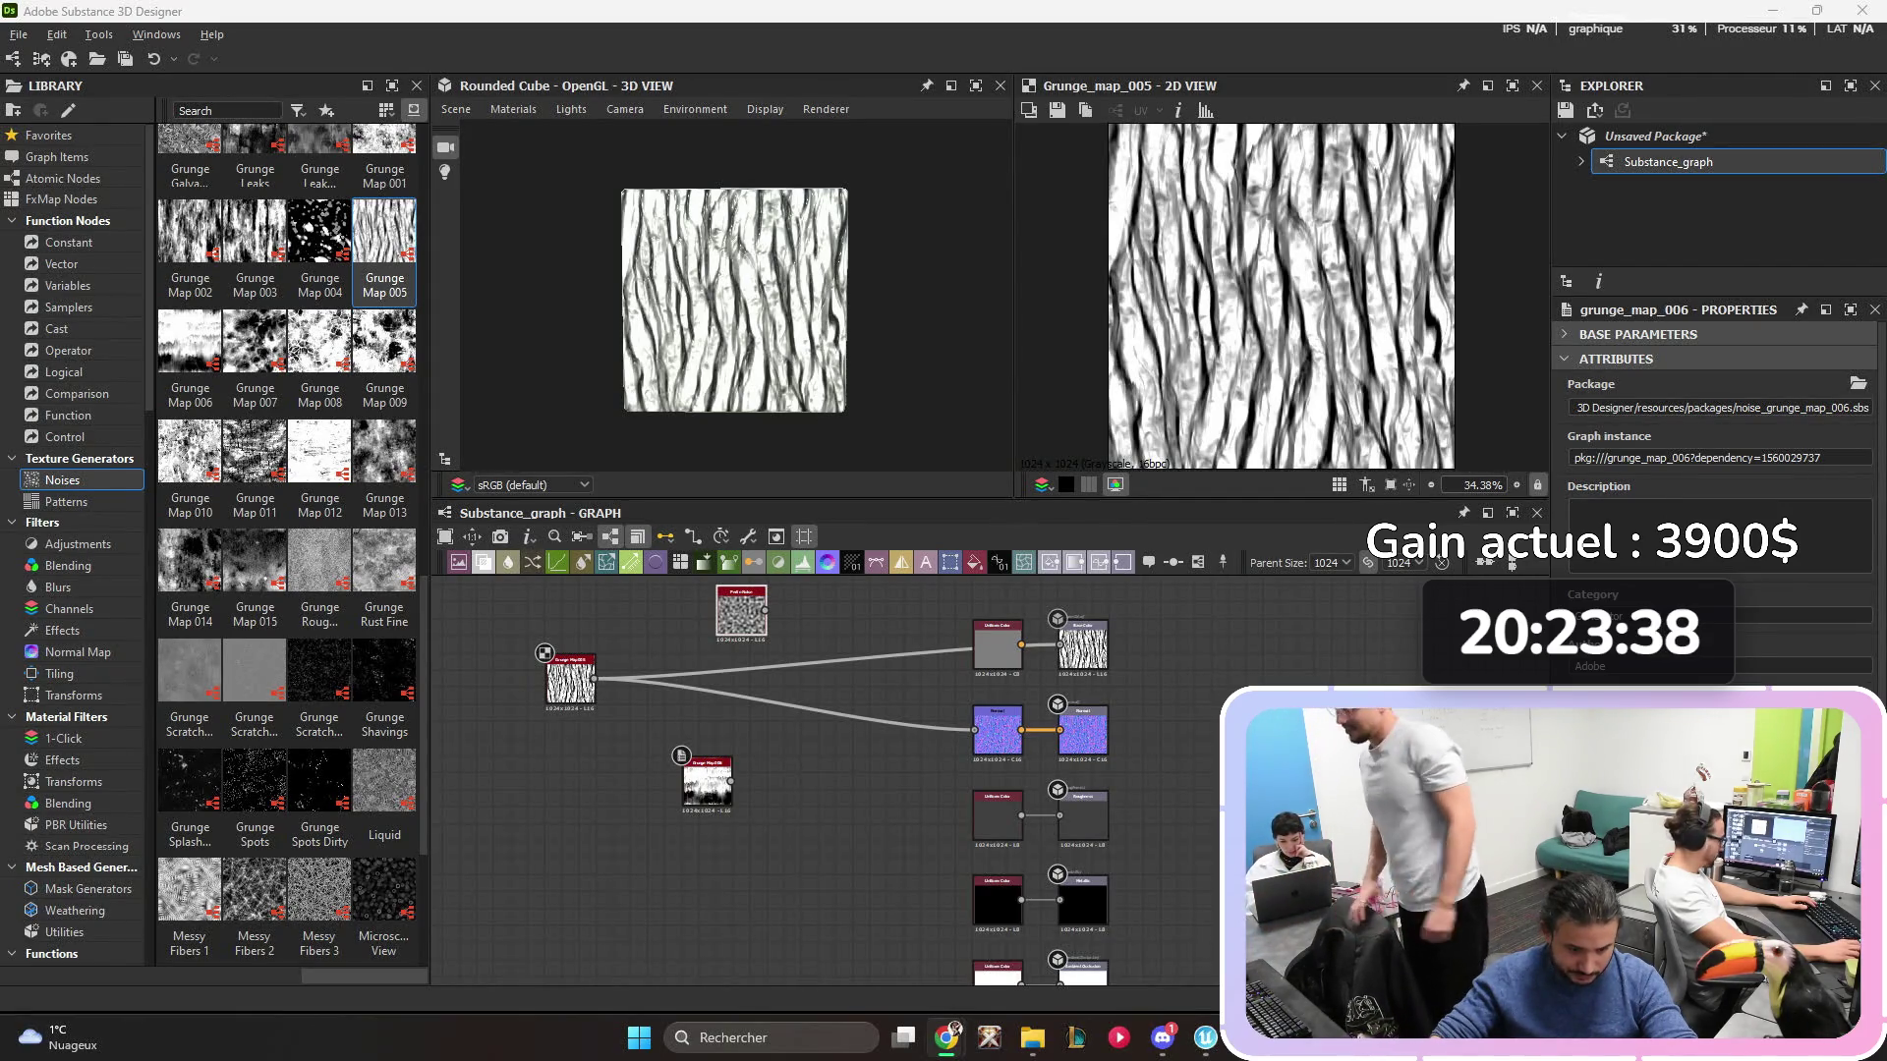
# - Reset the Normal node's intensity to 1 and select the base colour output node
pyautogui.click(998, 730)
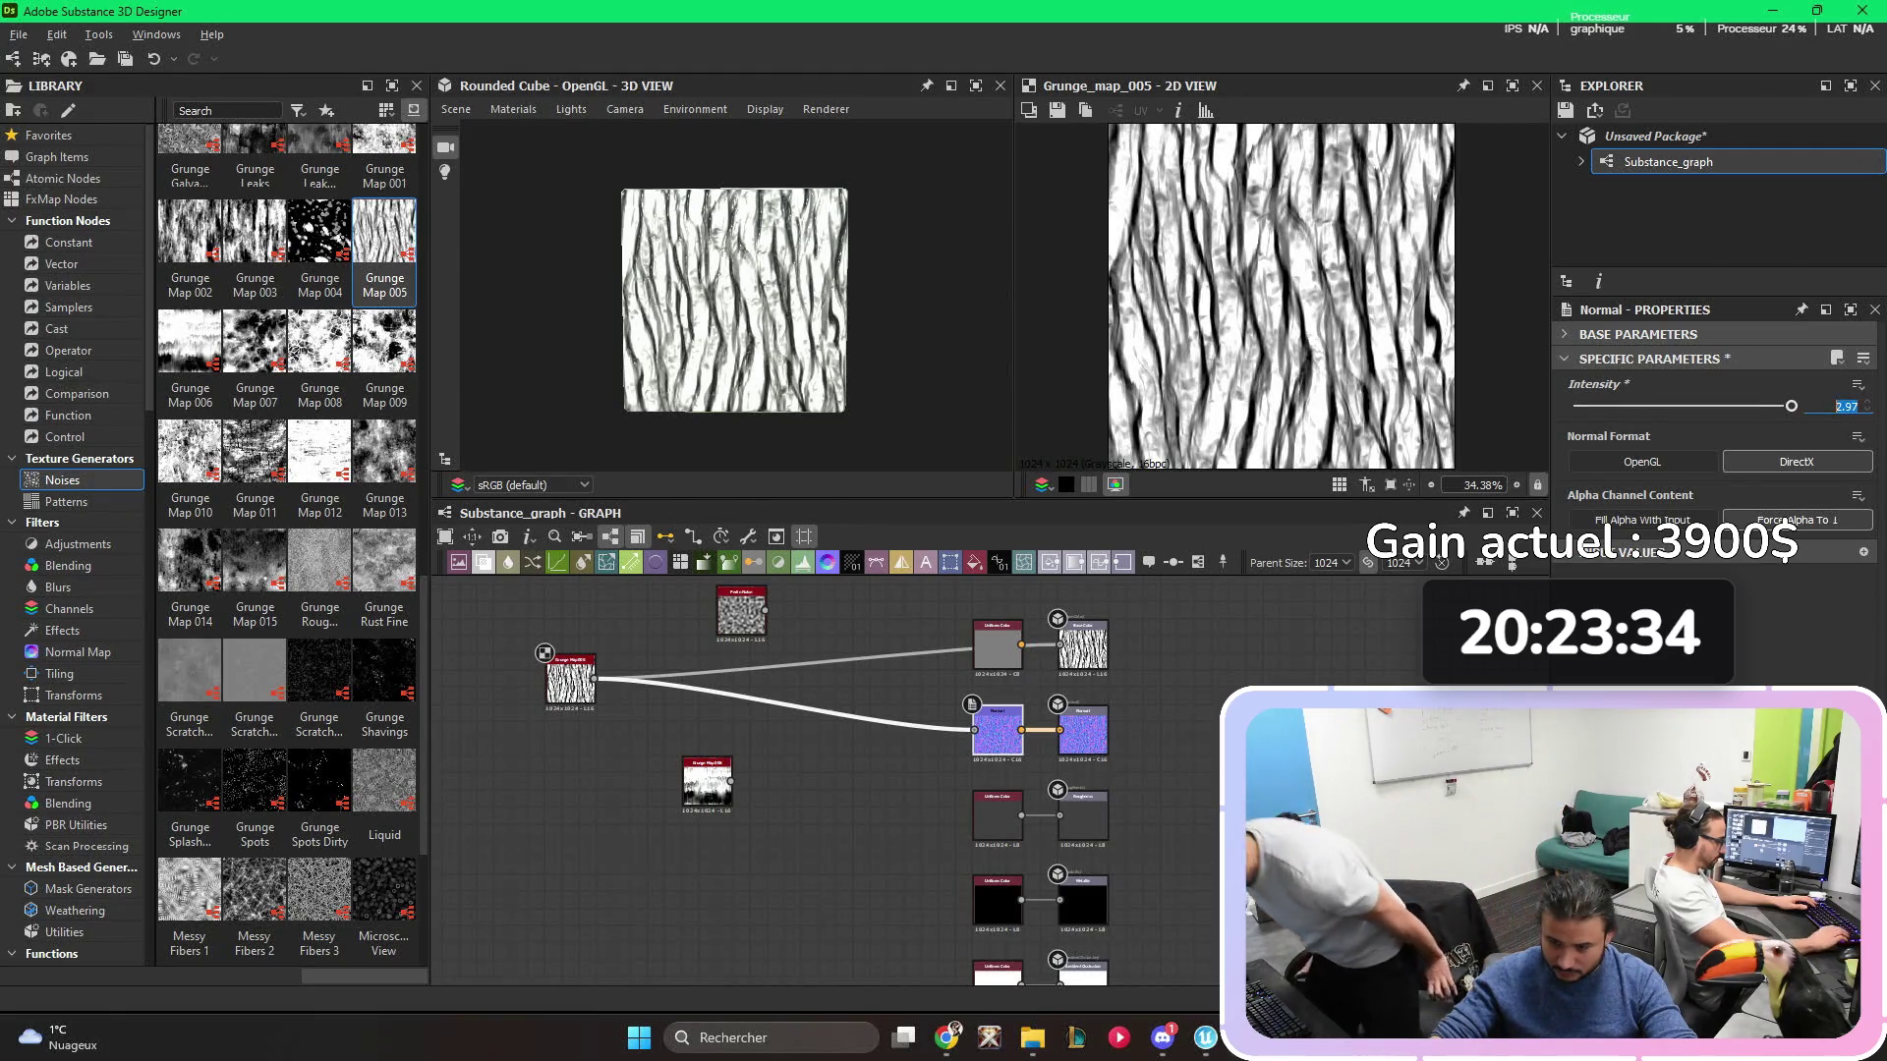
pyautogui.hotkey('ctrl', 'z')
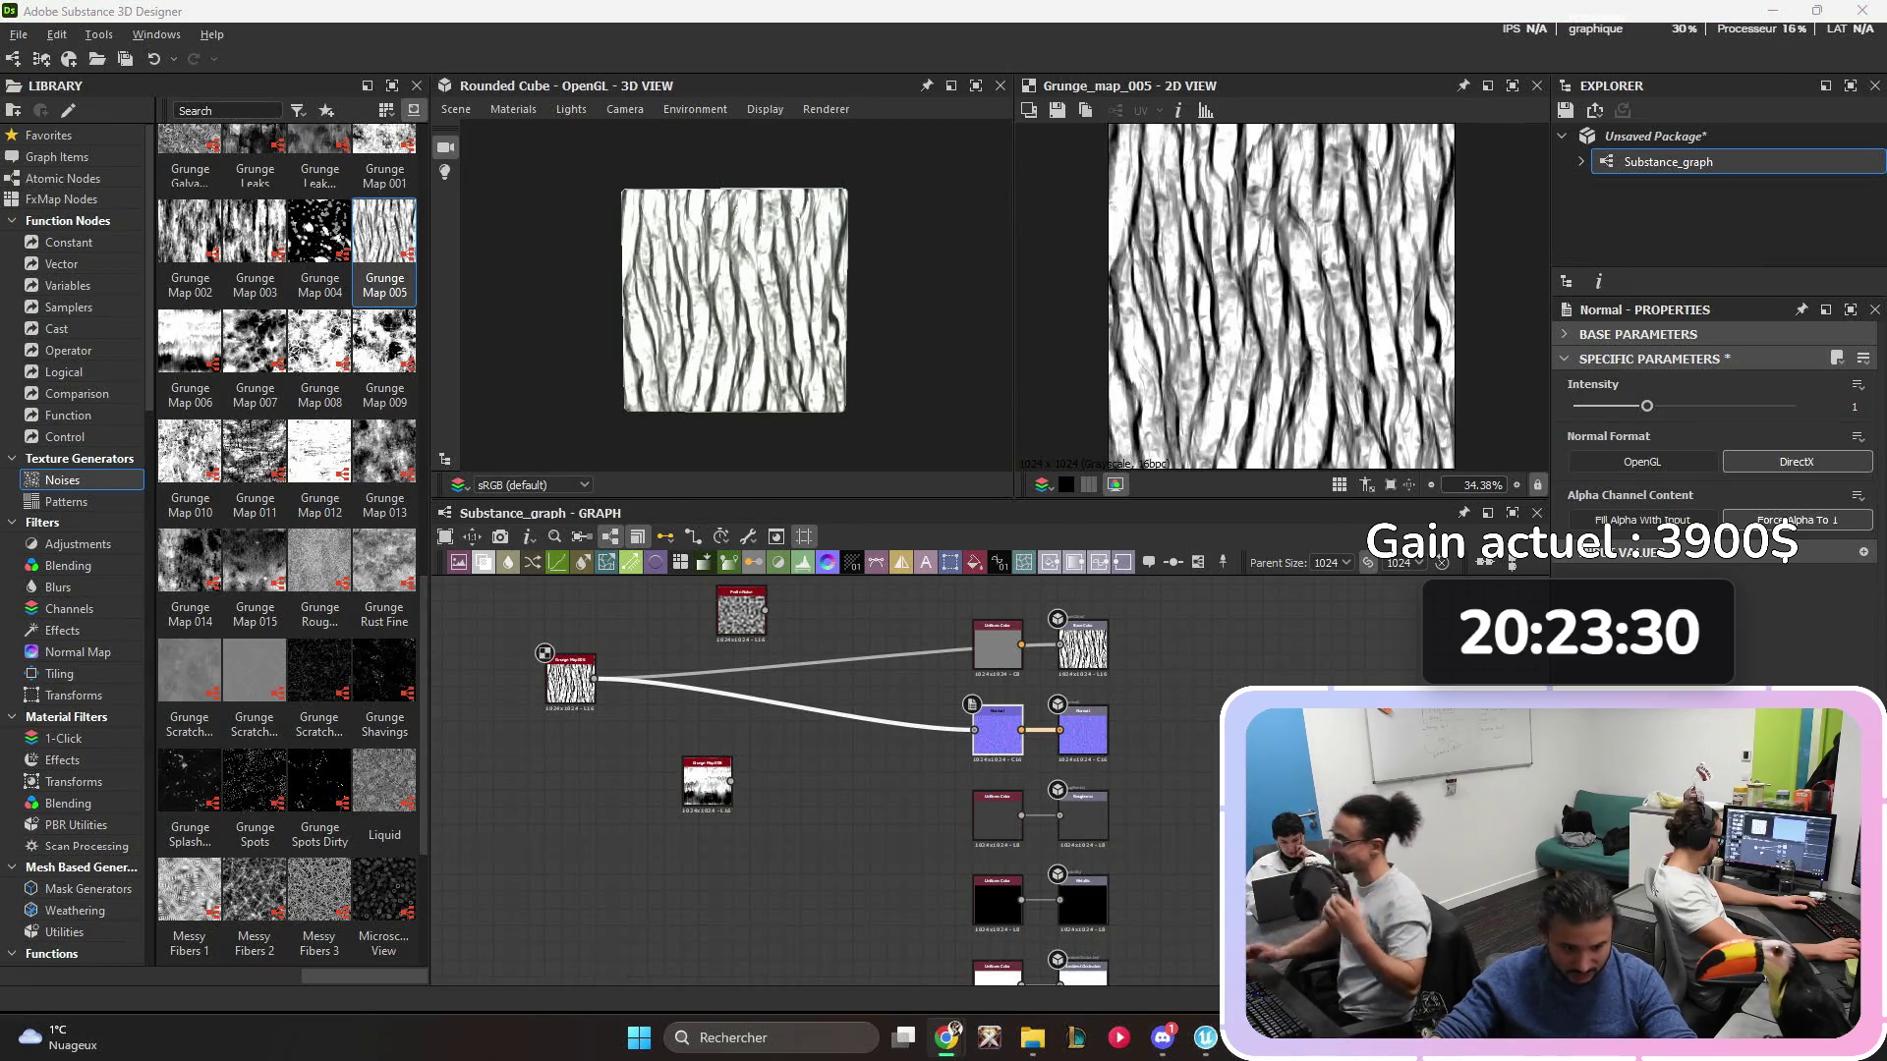
pyautogui.click(1082, 647)
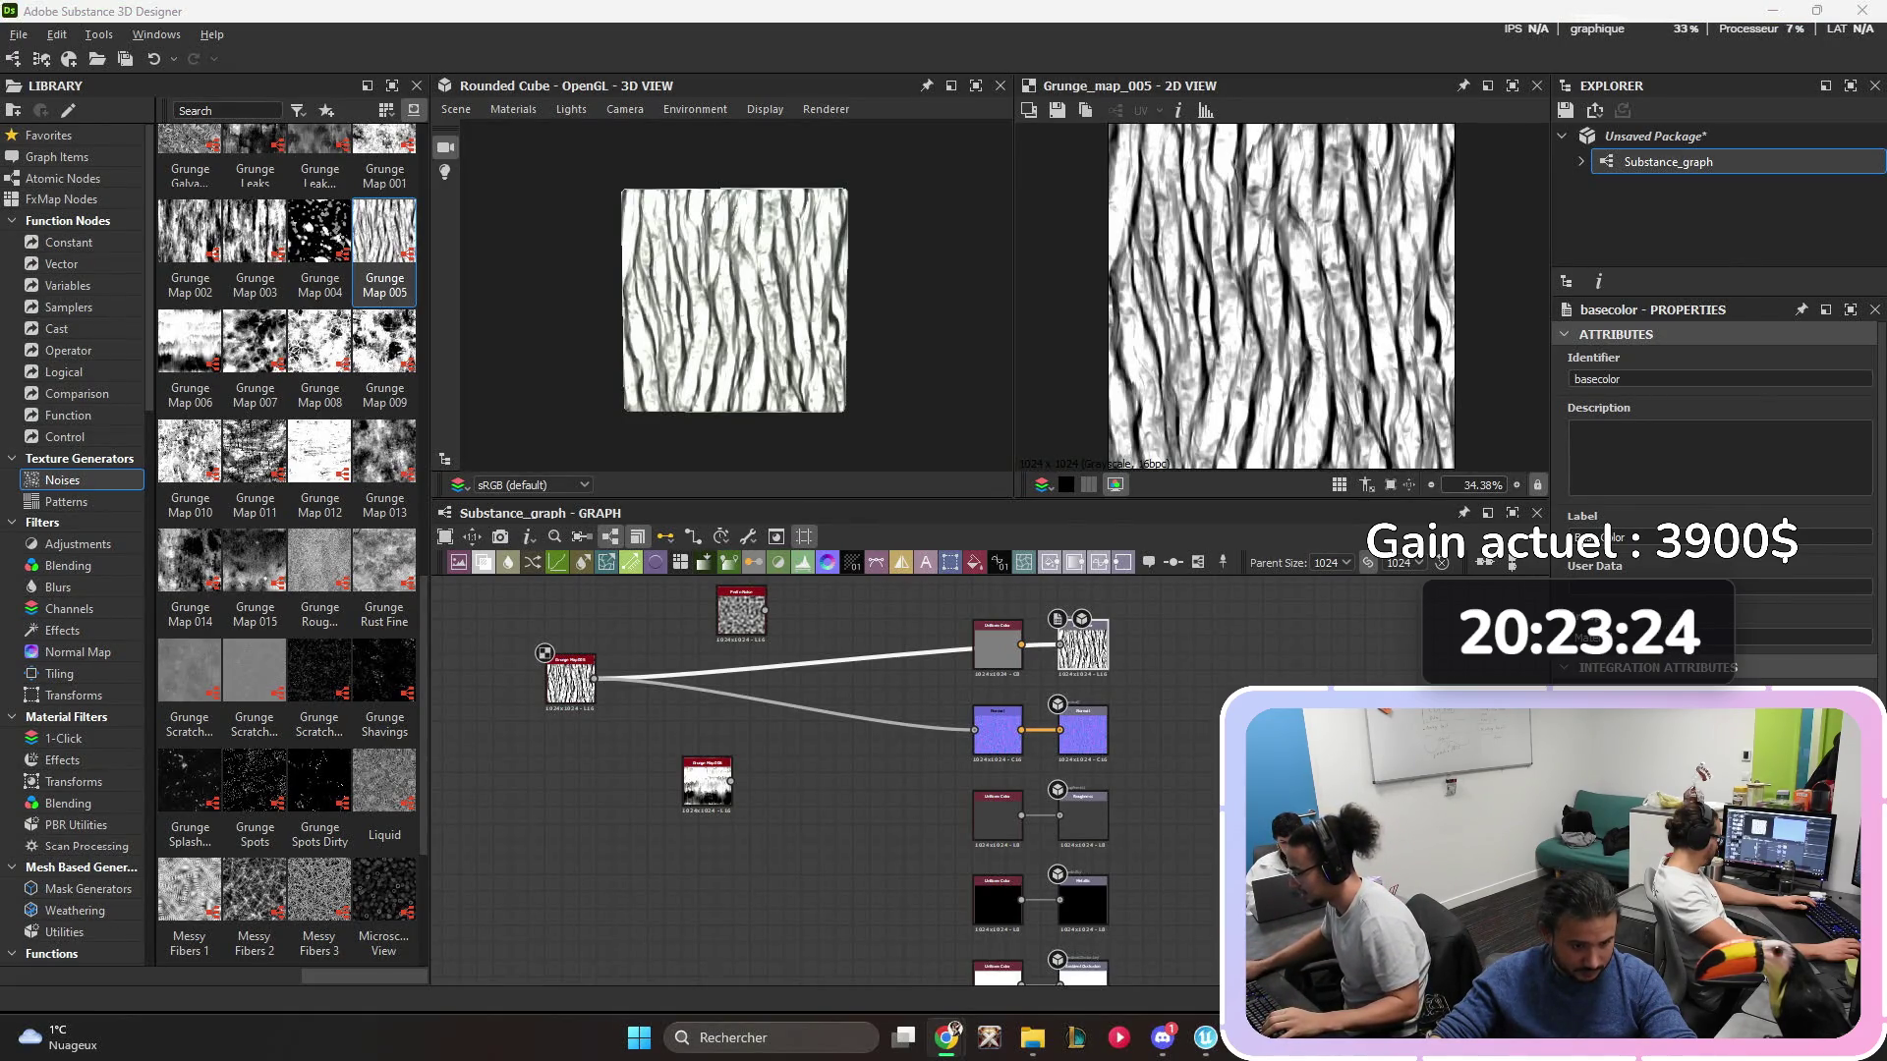
pyautogui.hotkey('alt', 'Tab')
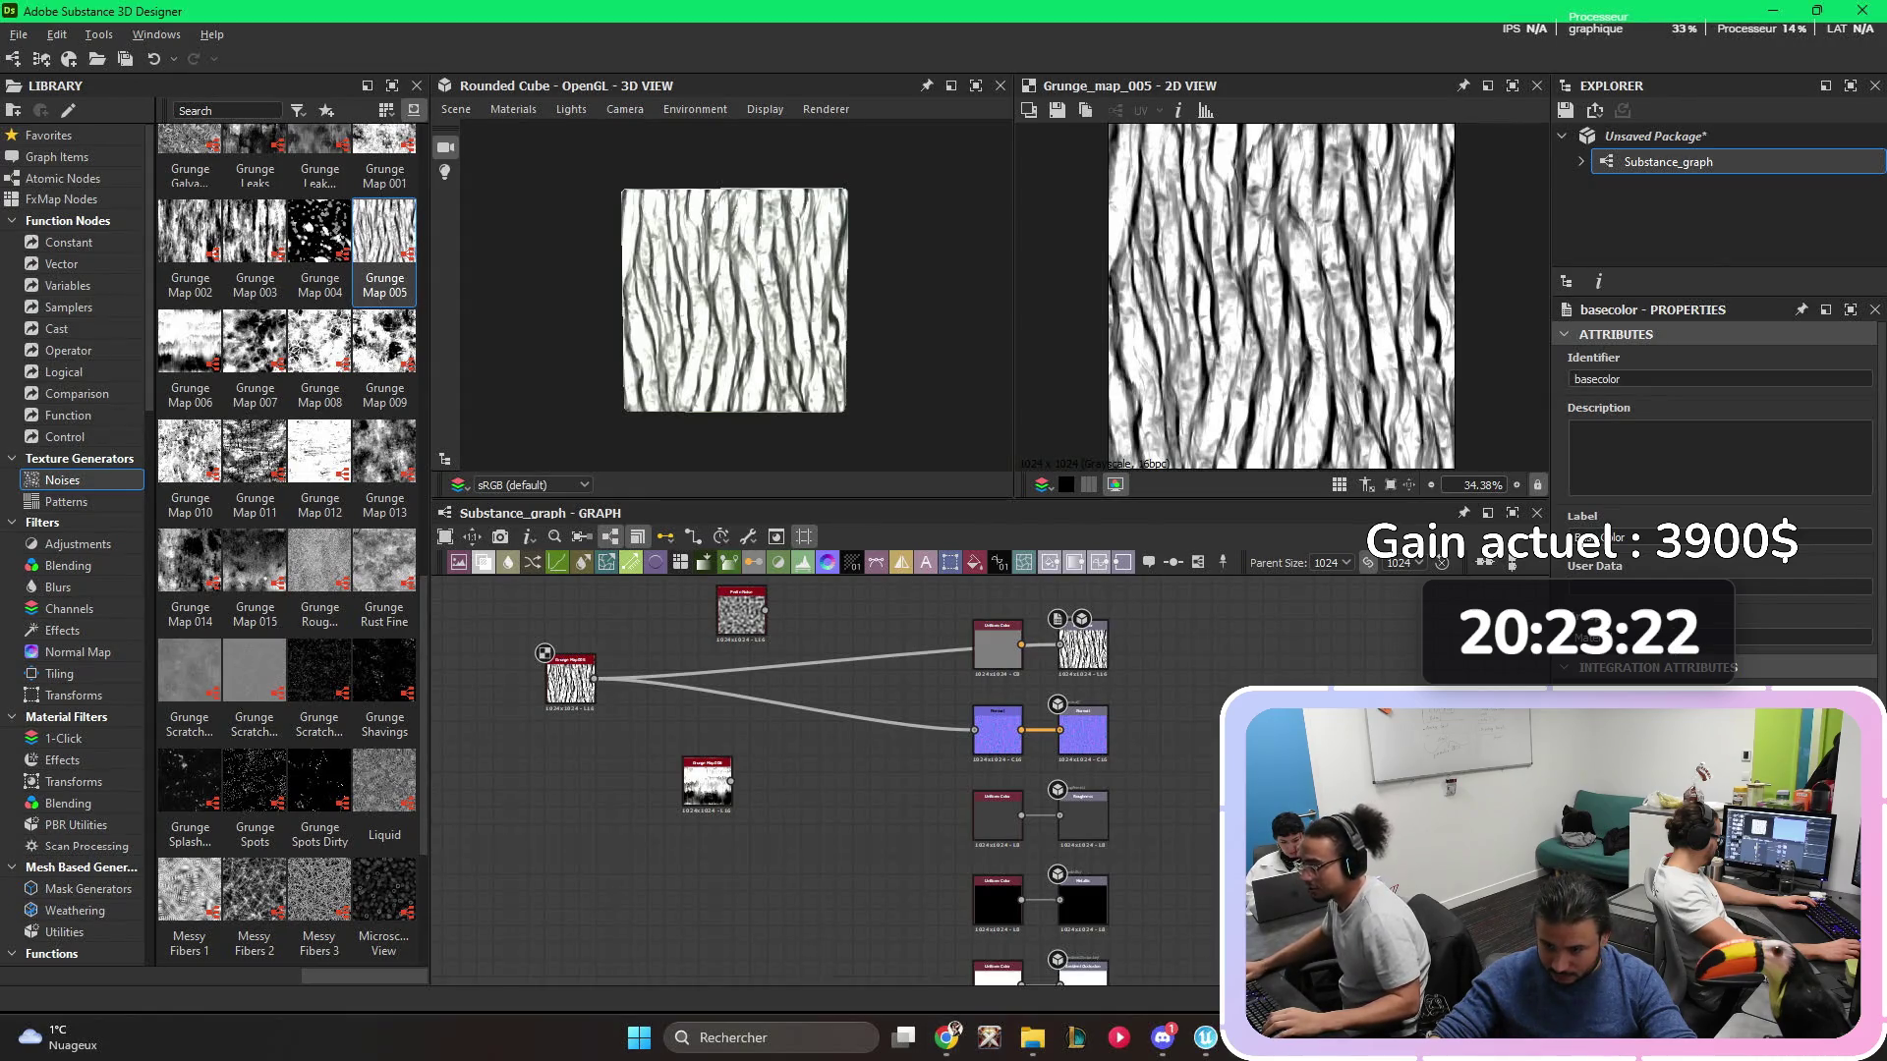
pyautogui.rightClick(588, 775)
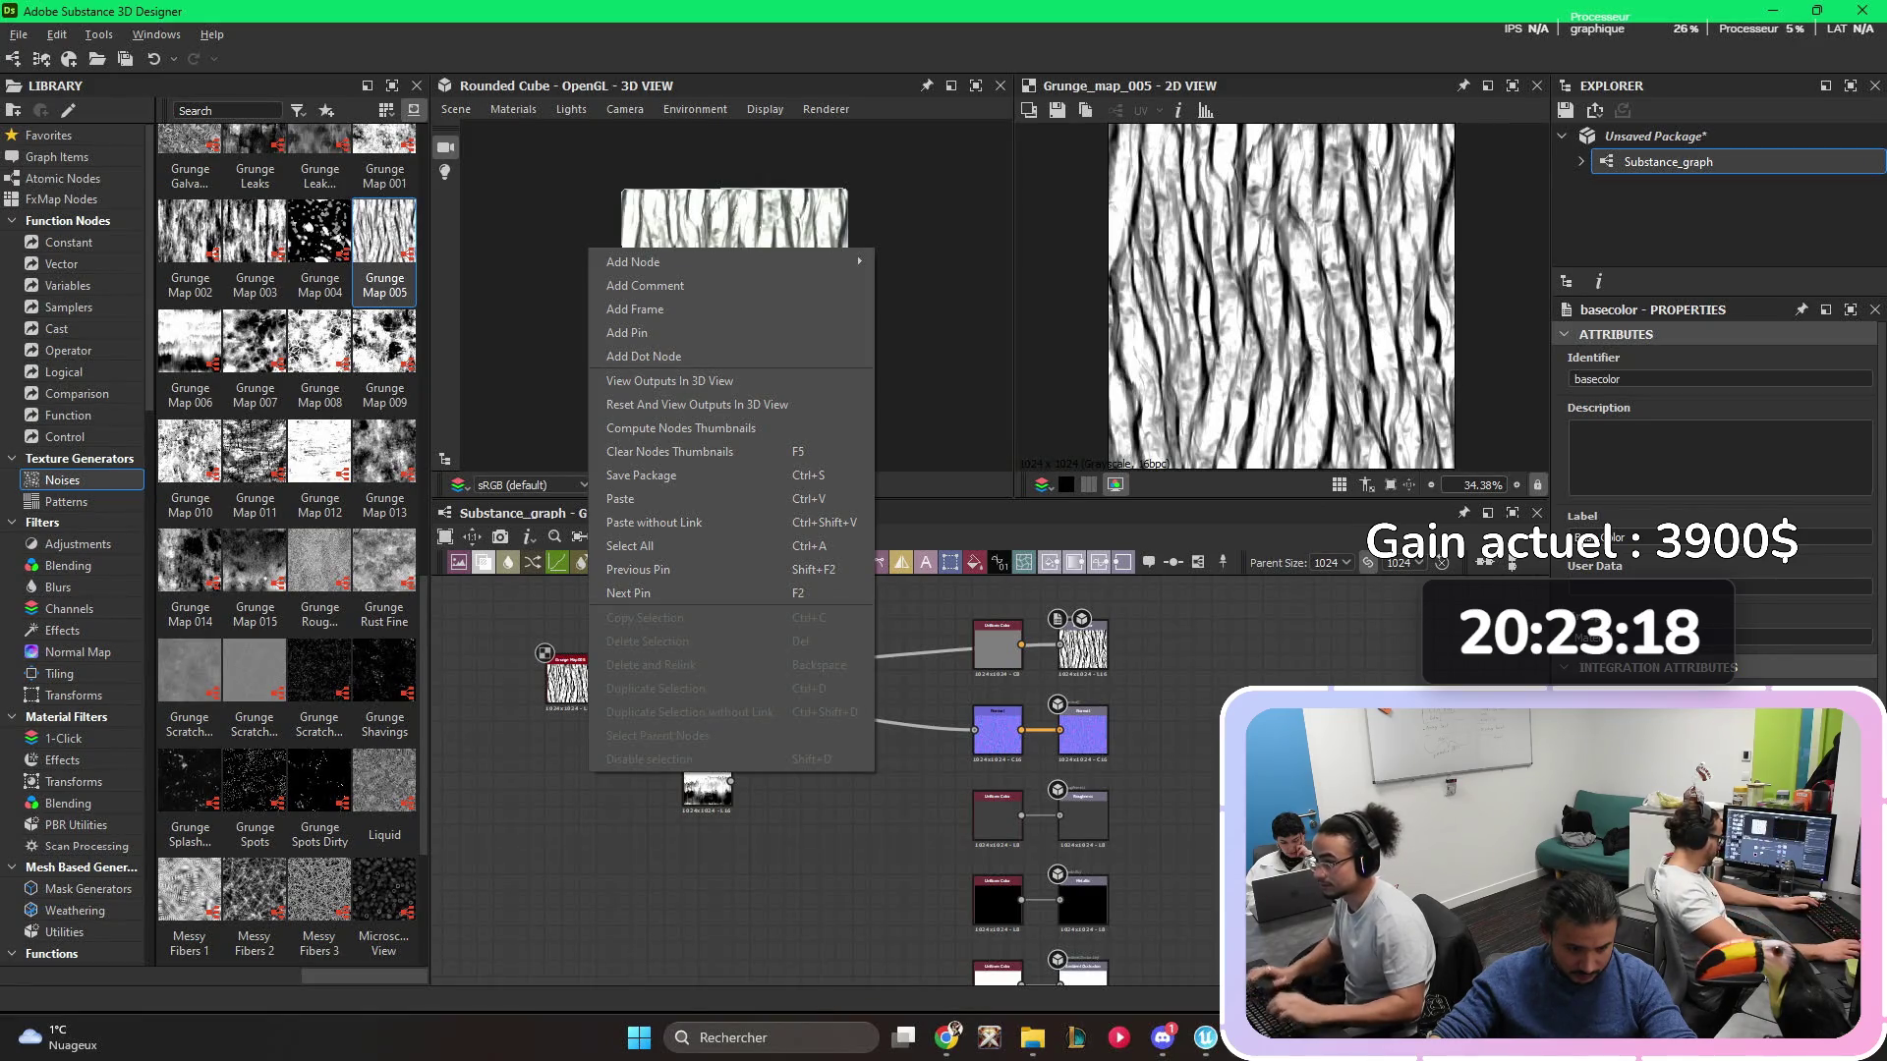
# - Search 'blur' to add a Blur node, then delete it
pyautogui.press('Escape')
pyautogui.press('space')
pyautogui.write('blur')
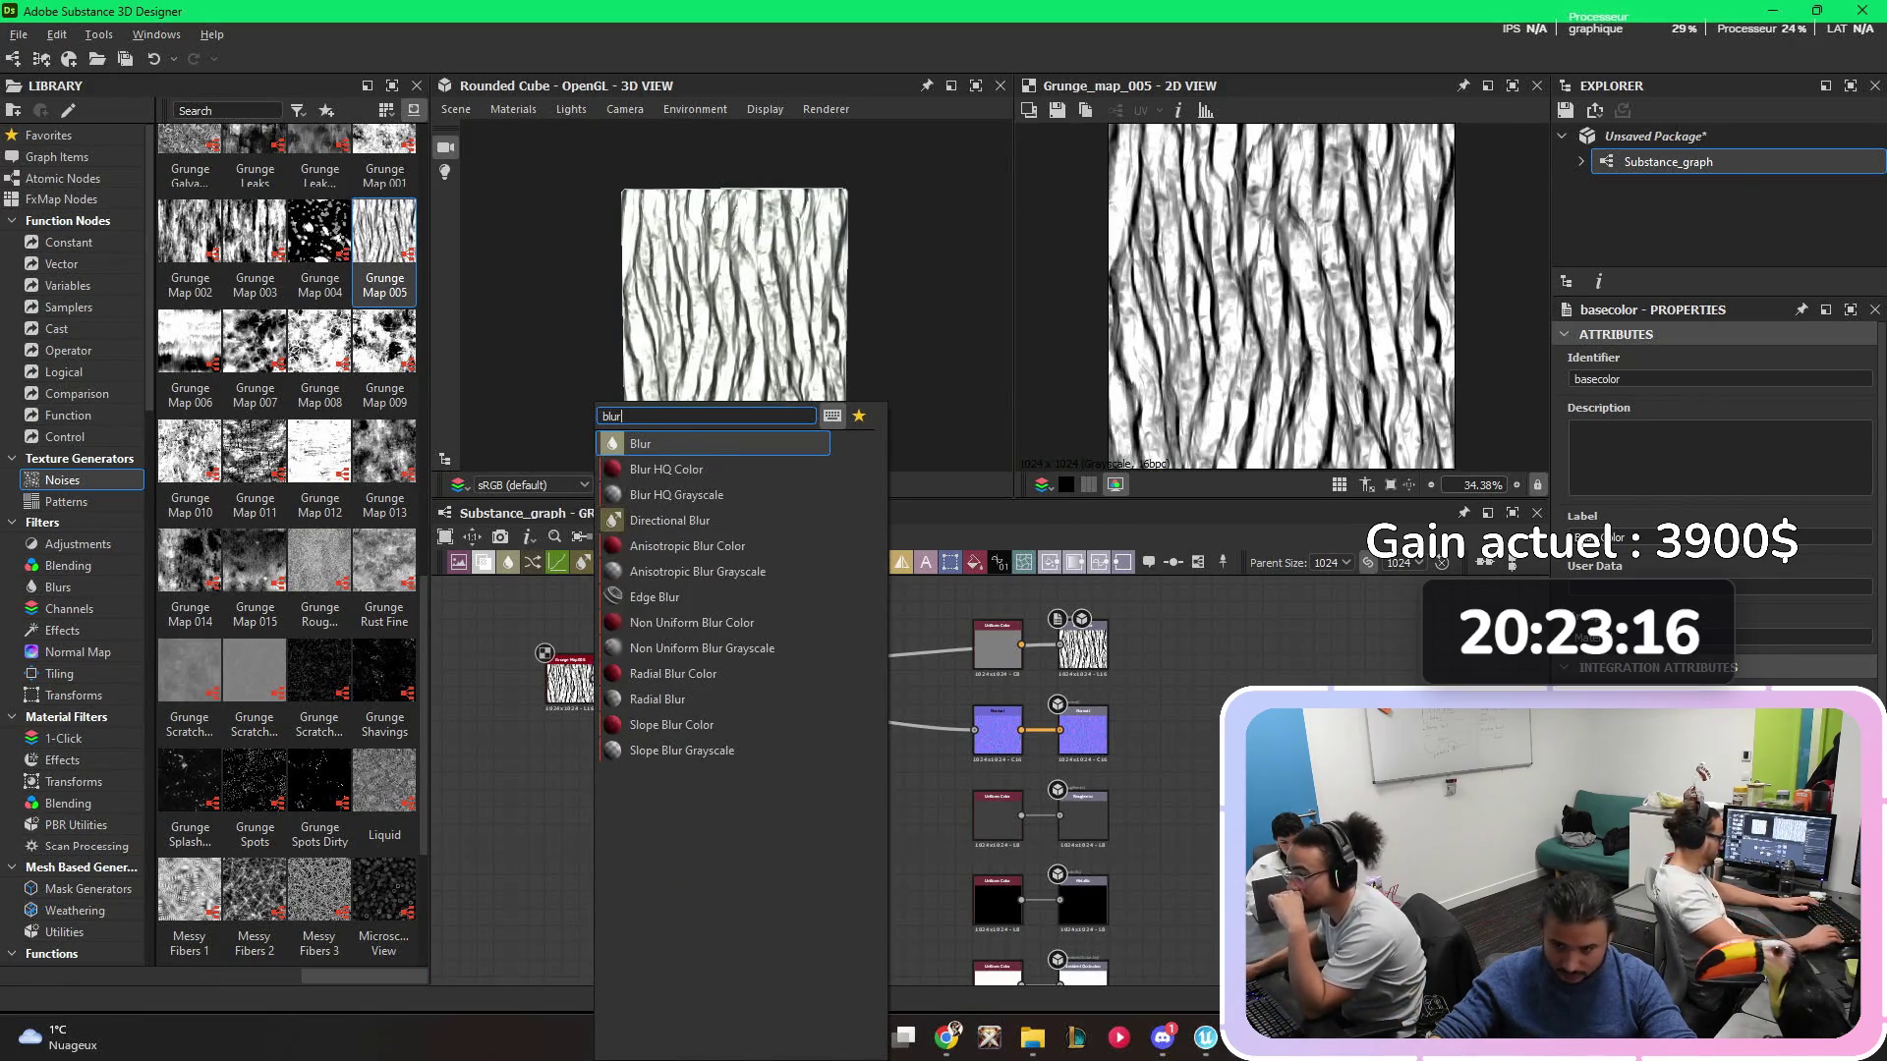
pyautogui.press('Return')
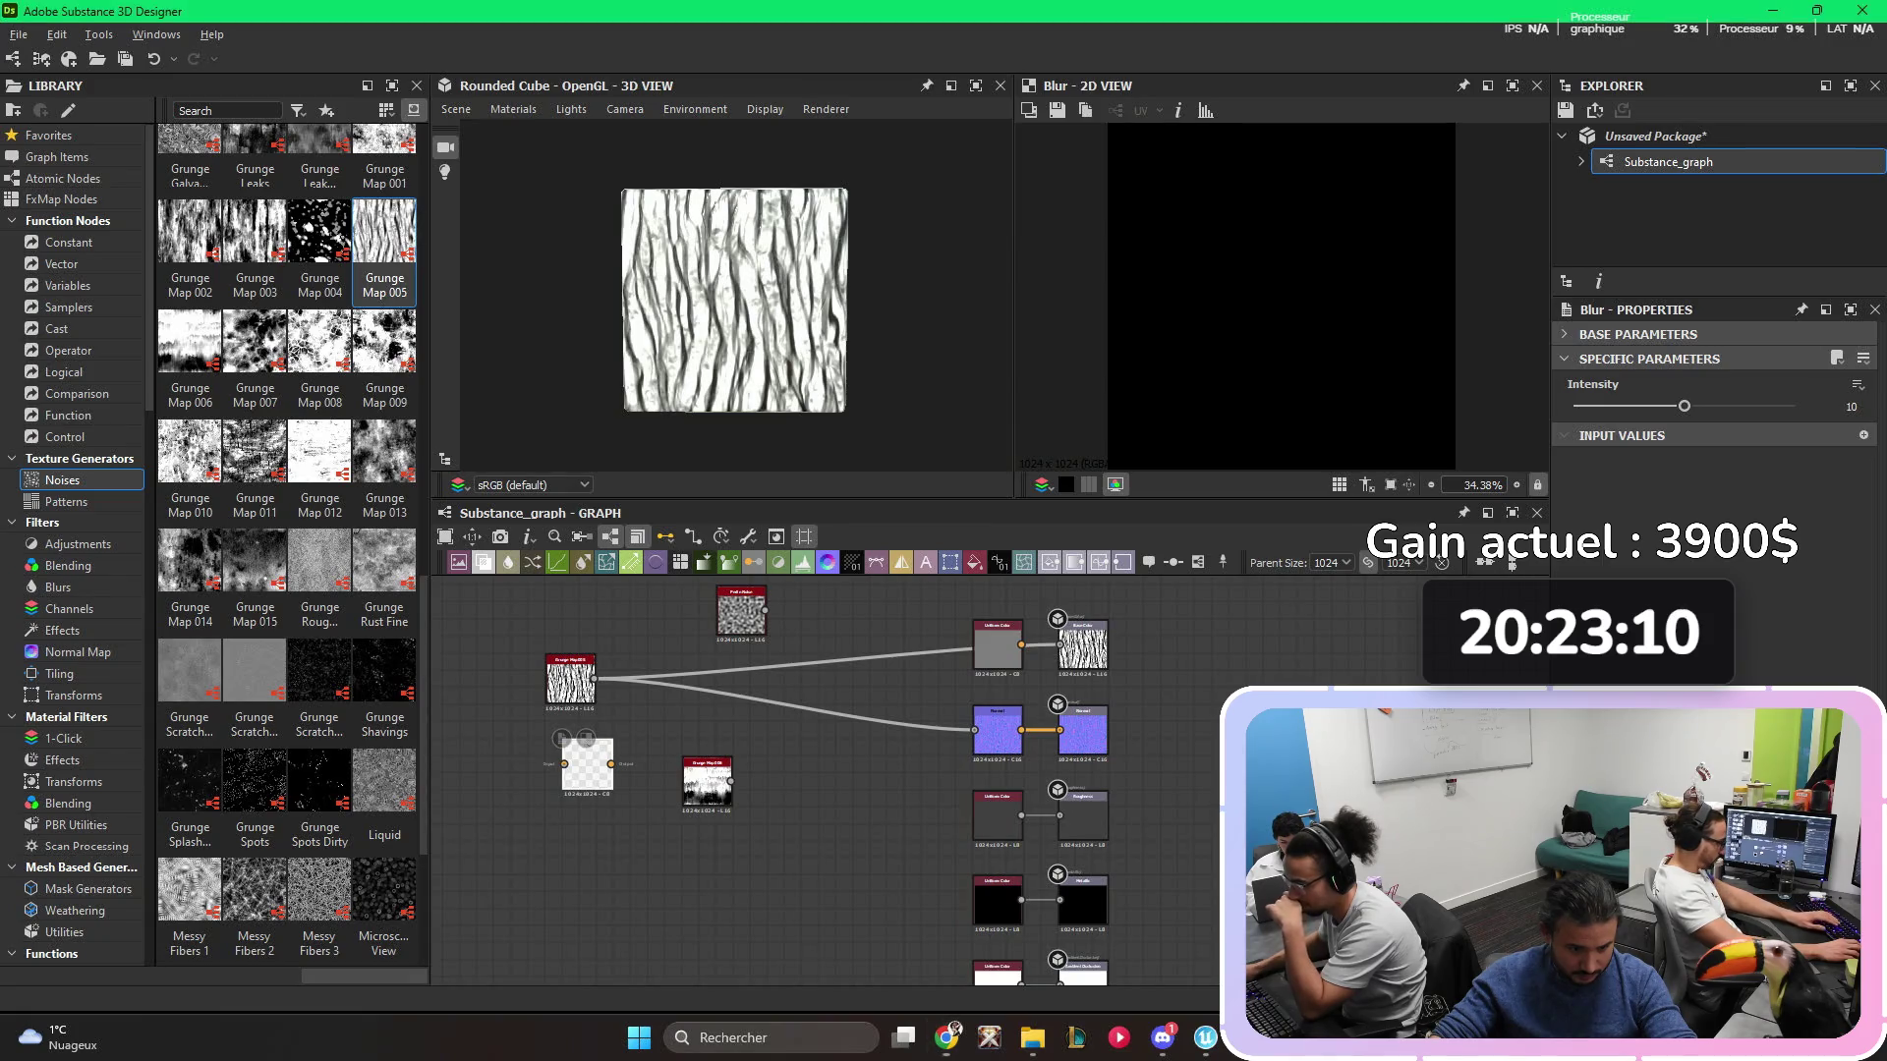
pyautogui.press('Delete')
# - Add a Blur HQ Grayscale node and park it unconnected above the chain, nudging Grunge Map 005
pyautogui.press('space')
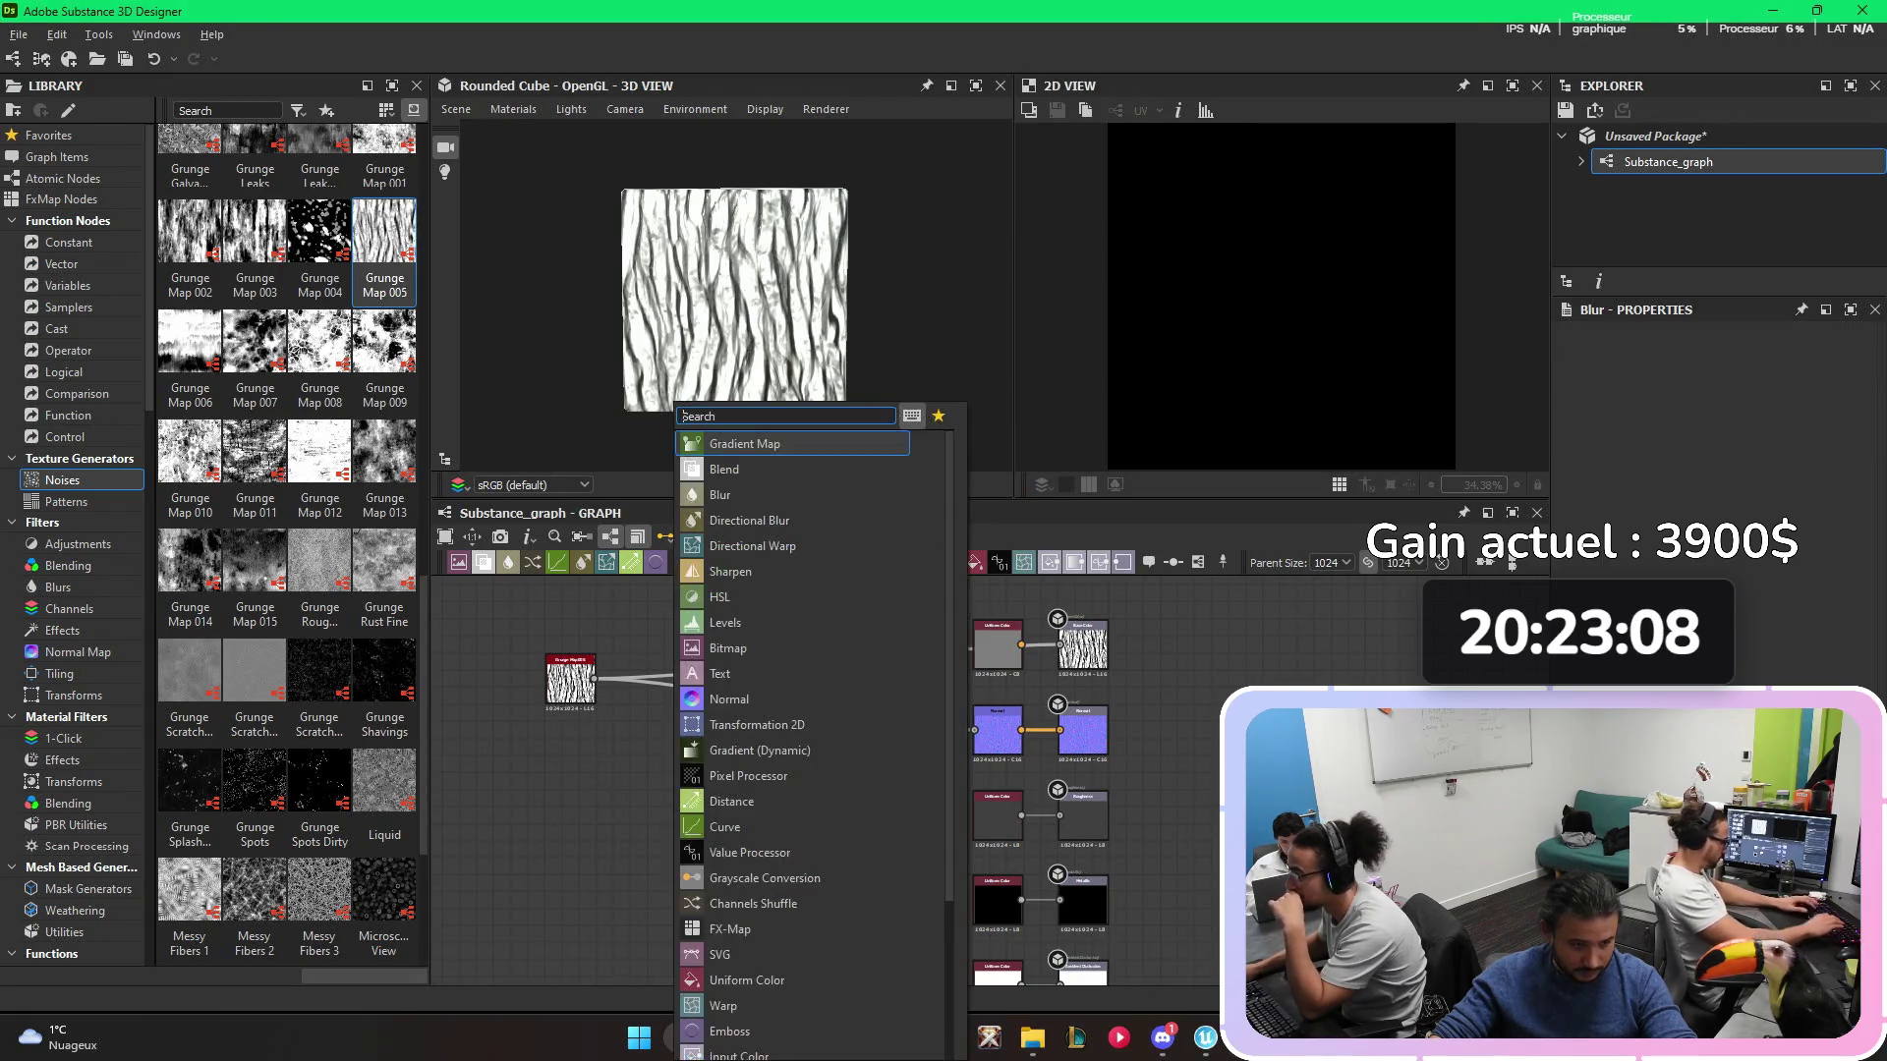
pyautogui.write('blur')
pyautogui.press('Down')
pyautogui.press('Down')
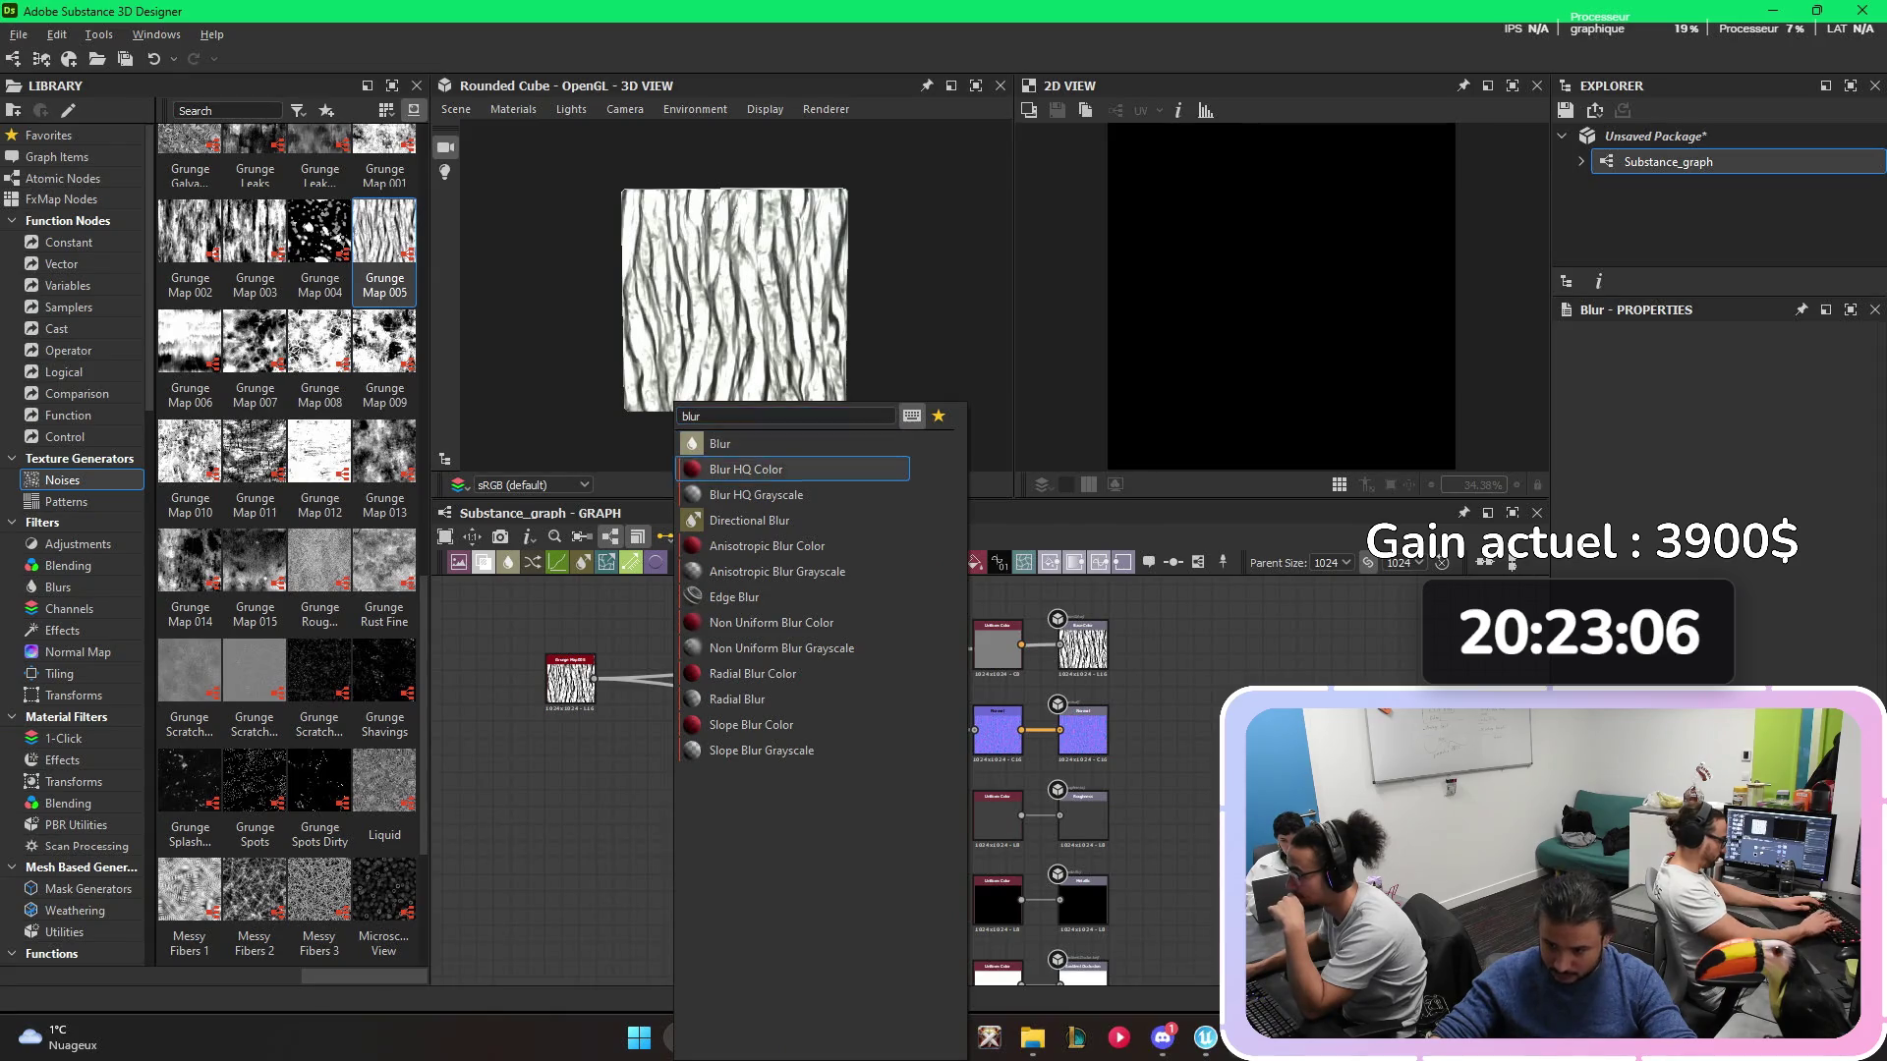
pyautogui.press('Return')
pyautogui.moveTo(673, 702); pyautogui.dragTo(774, 712)
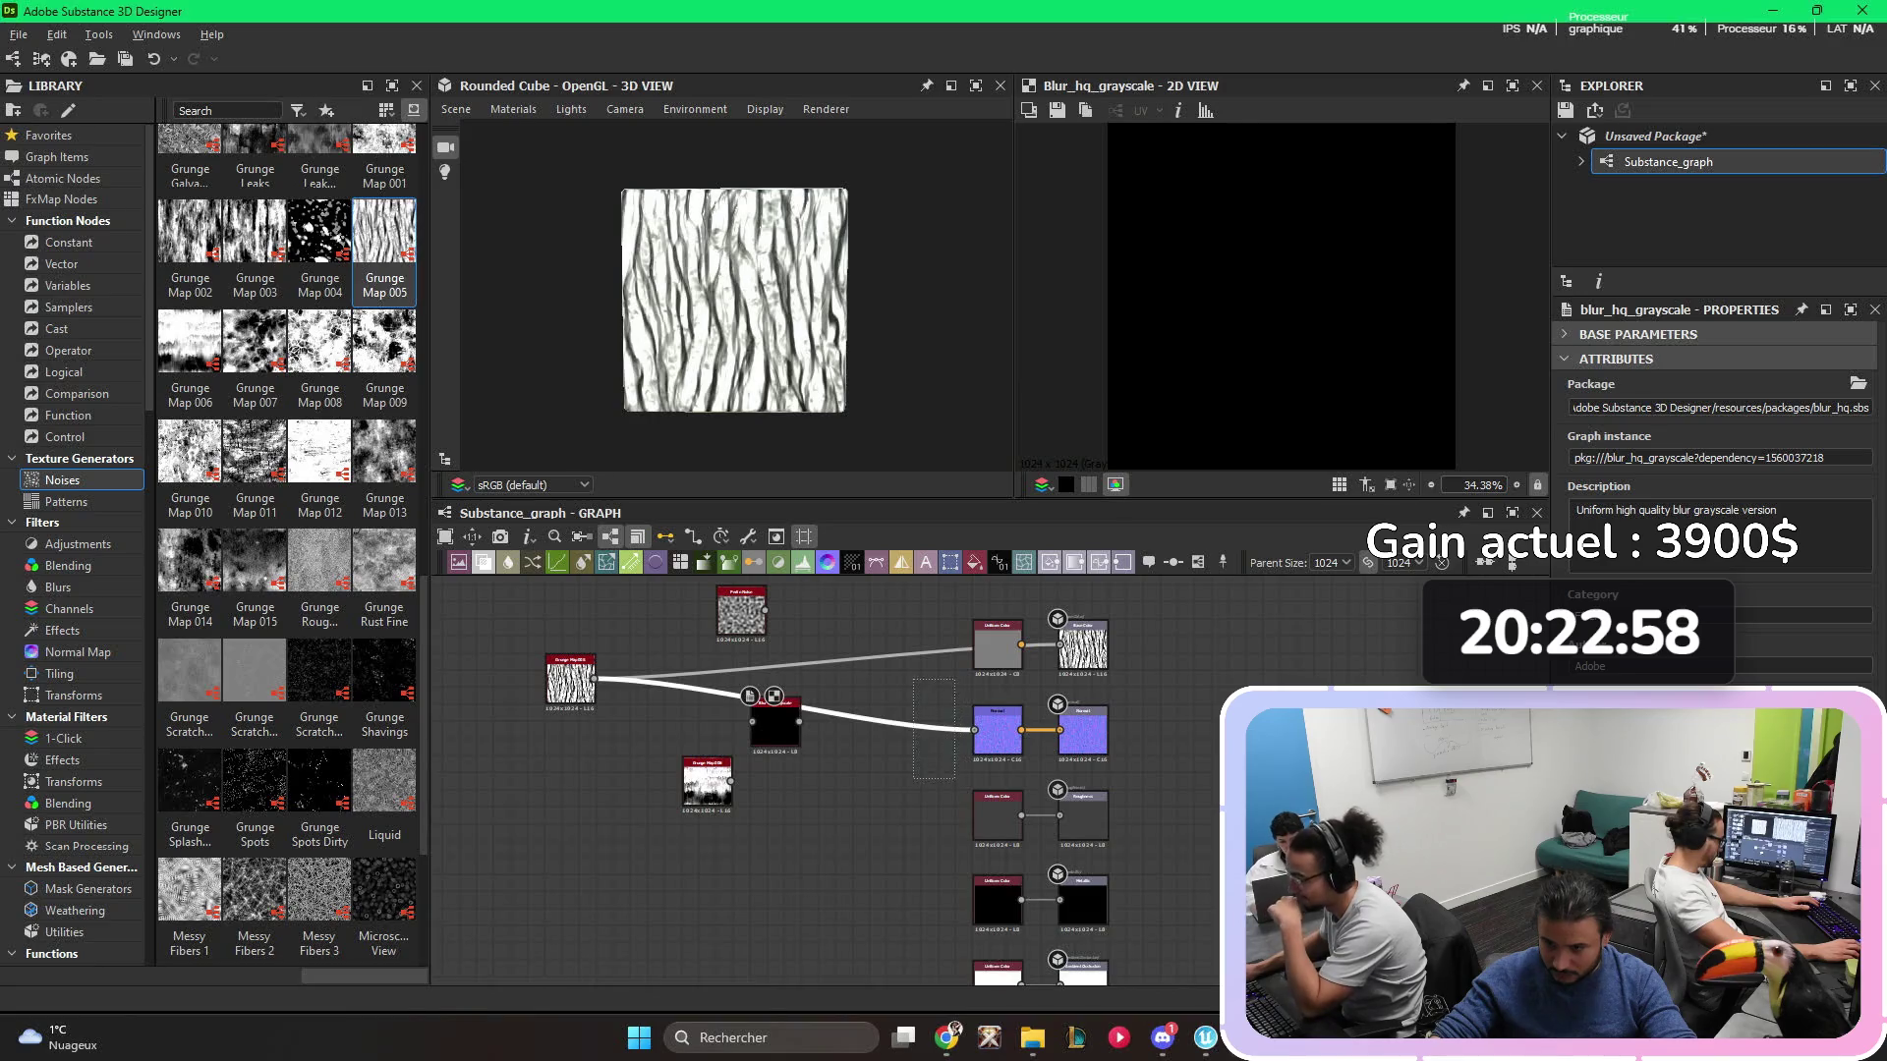
pyautogui.scroll(1, 829, 786)
pyautogui.moveTo(800, 758); pyautogui.dragTo(846, 632)
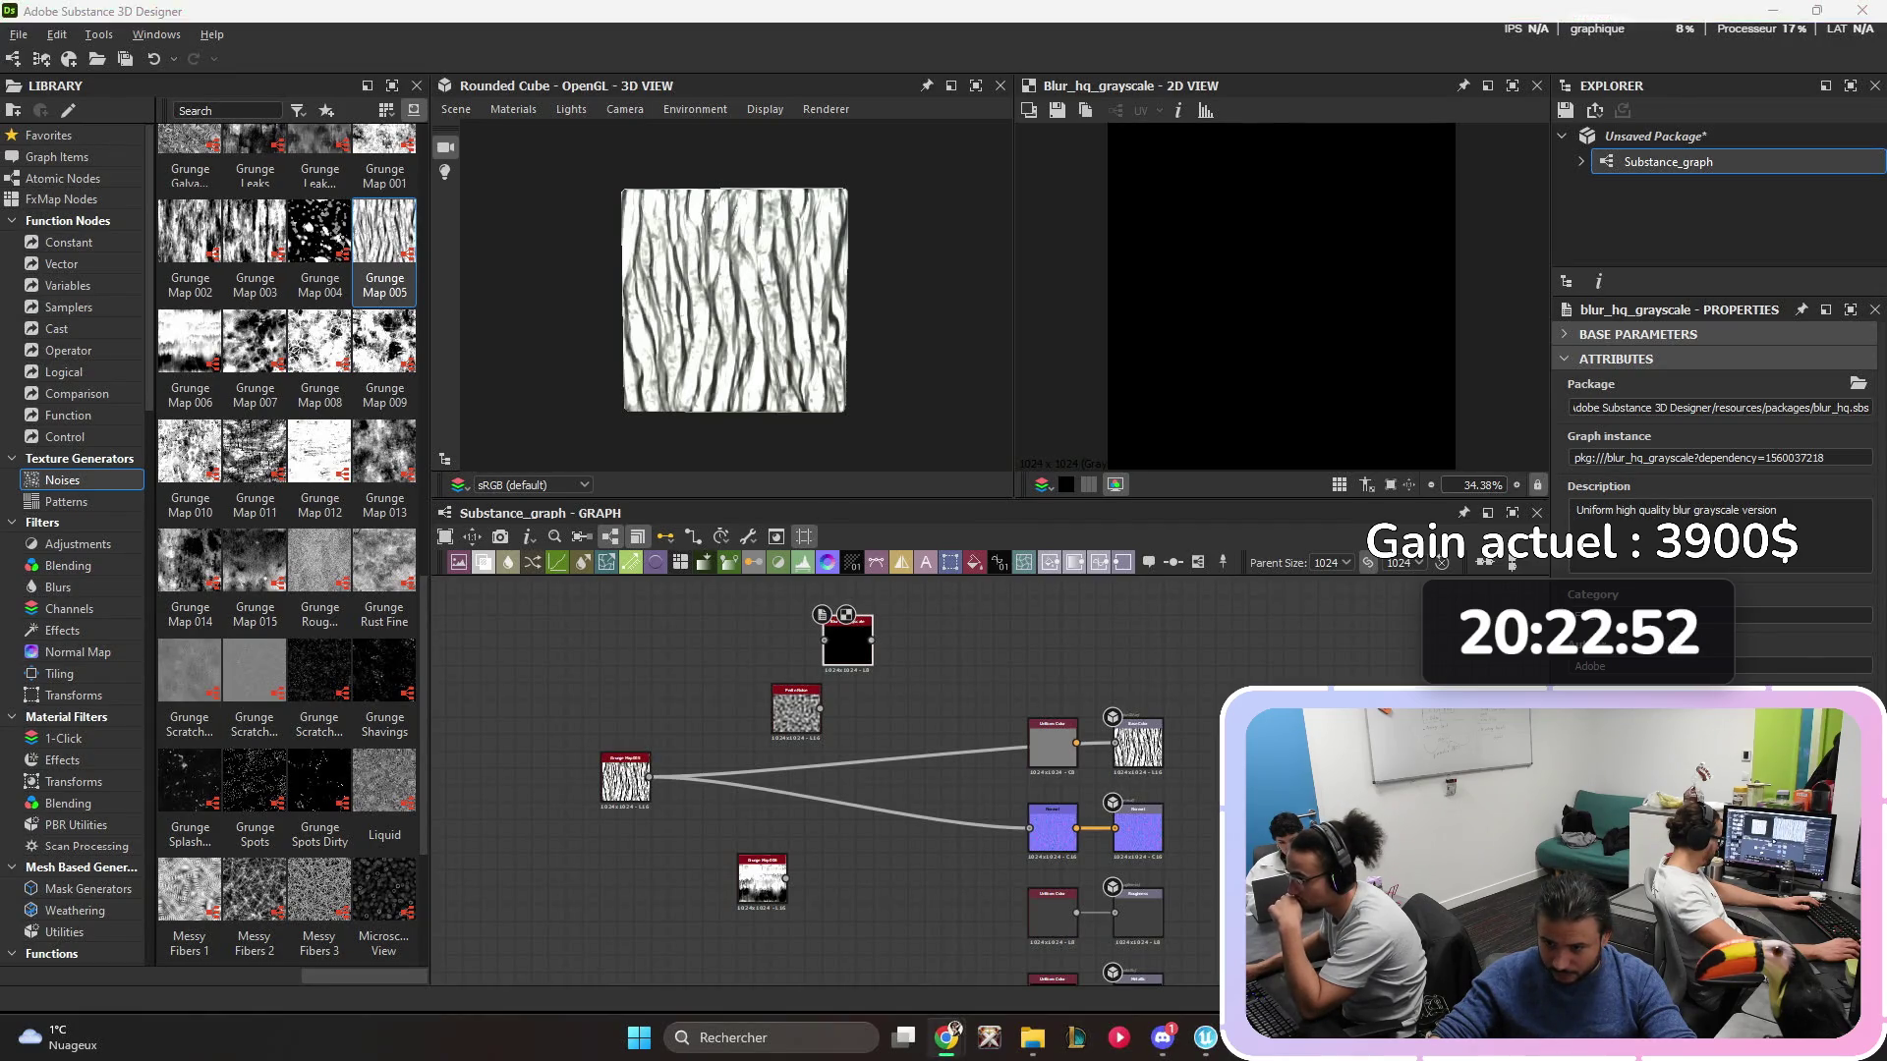
pyautogui.moveTo(625, 776)
pyautogui.mouseDown()
pyautogui.moveTo(758, 704)
pyautogui.moveTo(625, 759)
pyautogui.moveTo(823, 641)
pyautogui.moveTo(1051, 742)
pyautogui.moveTo(1030, 744)
pyautogui.mouseUp()
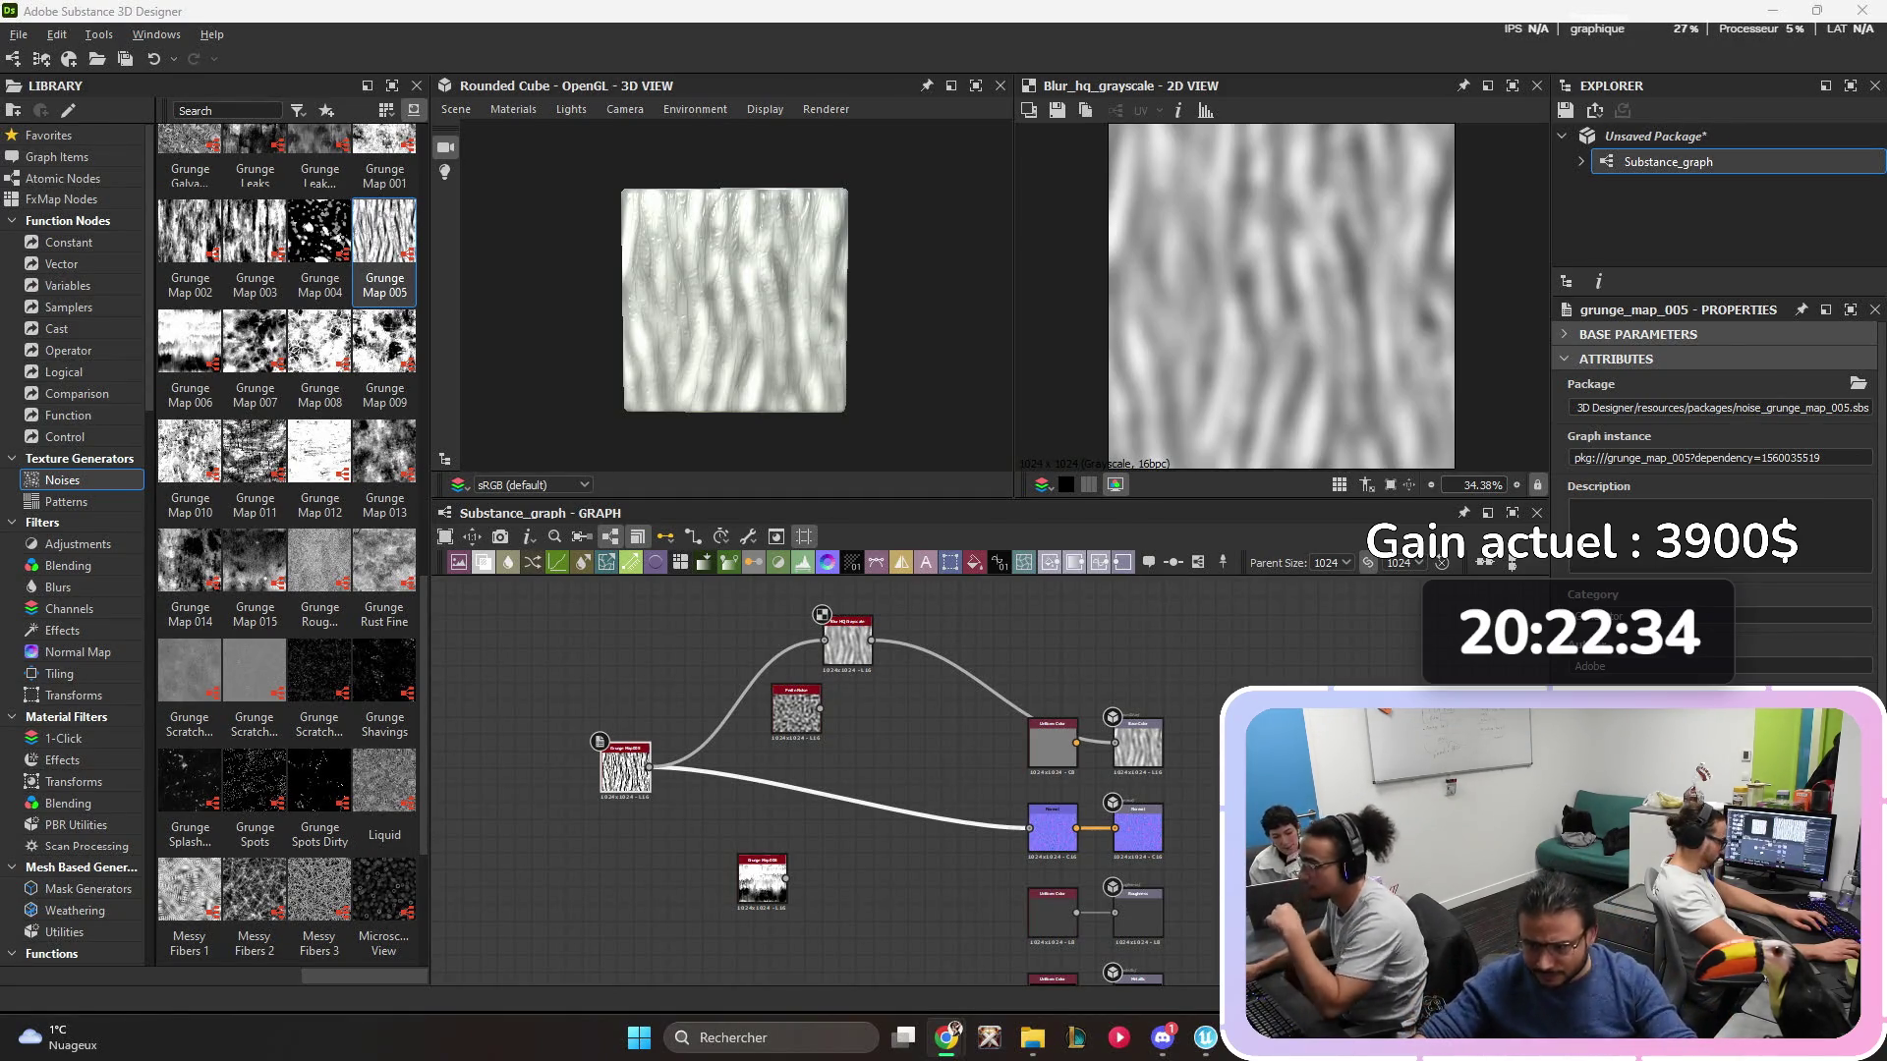
# - Include the basecolor output in Substance_graph's Export outputs, then bring up the Water folder window
pyautogui.click(847, 634)
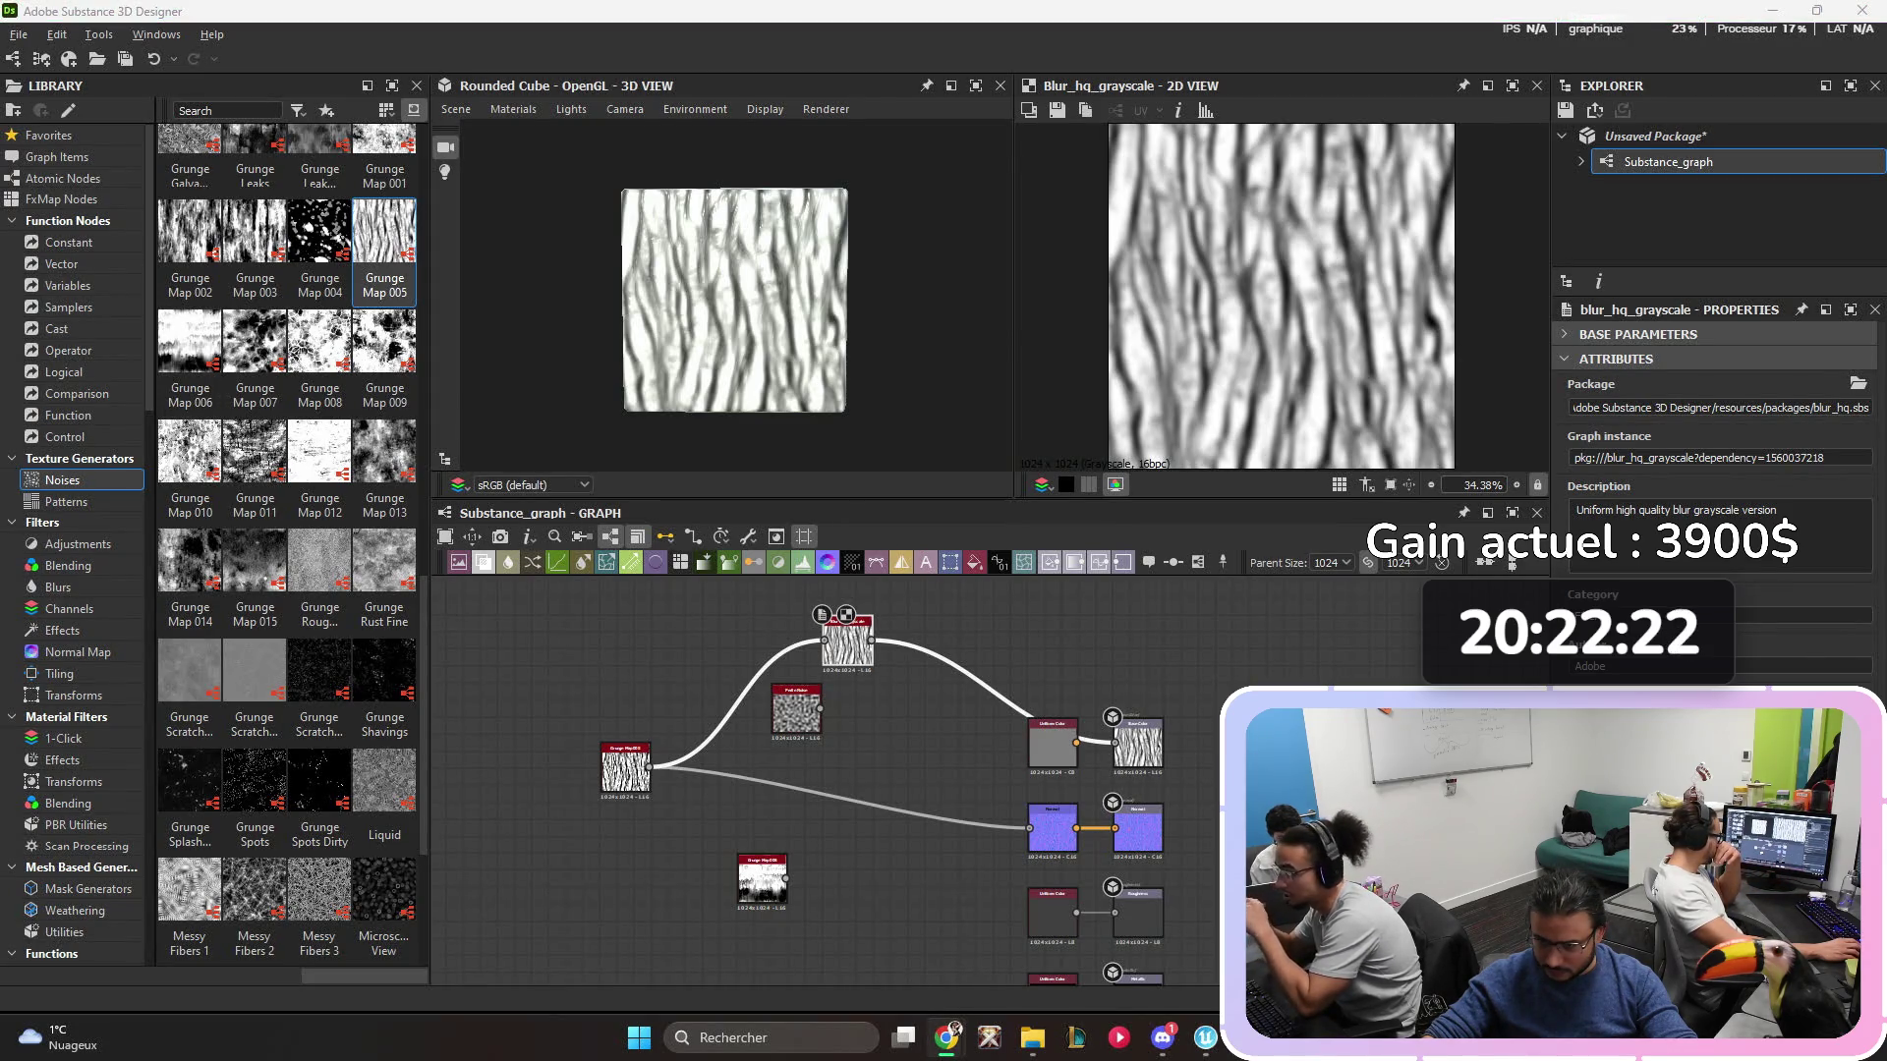
pyautogui.rightClick(1668, 162)
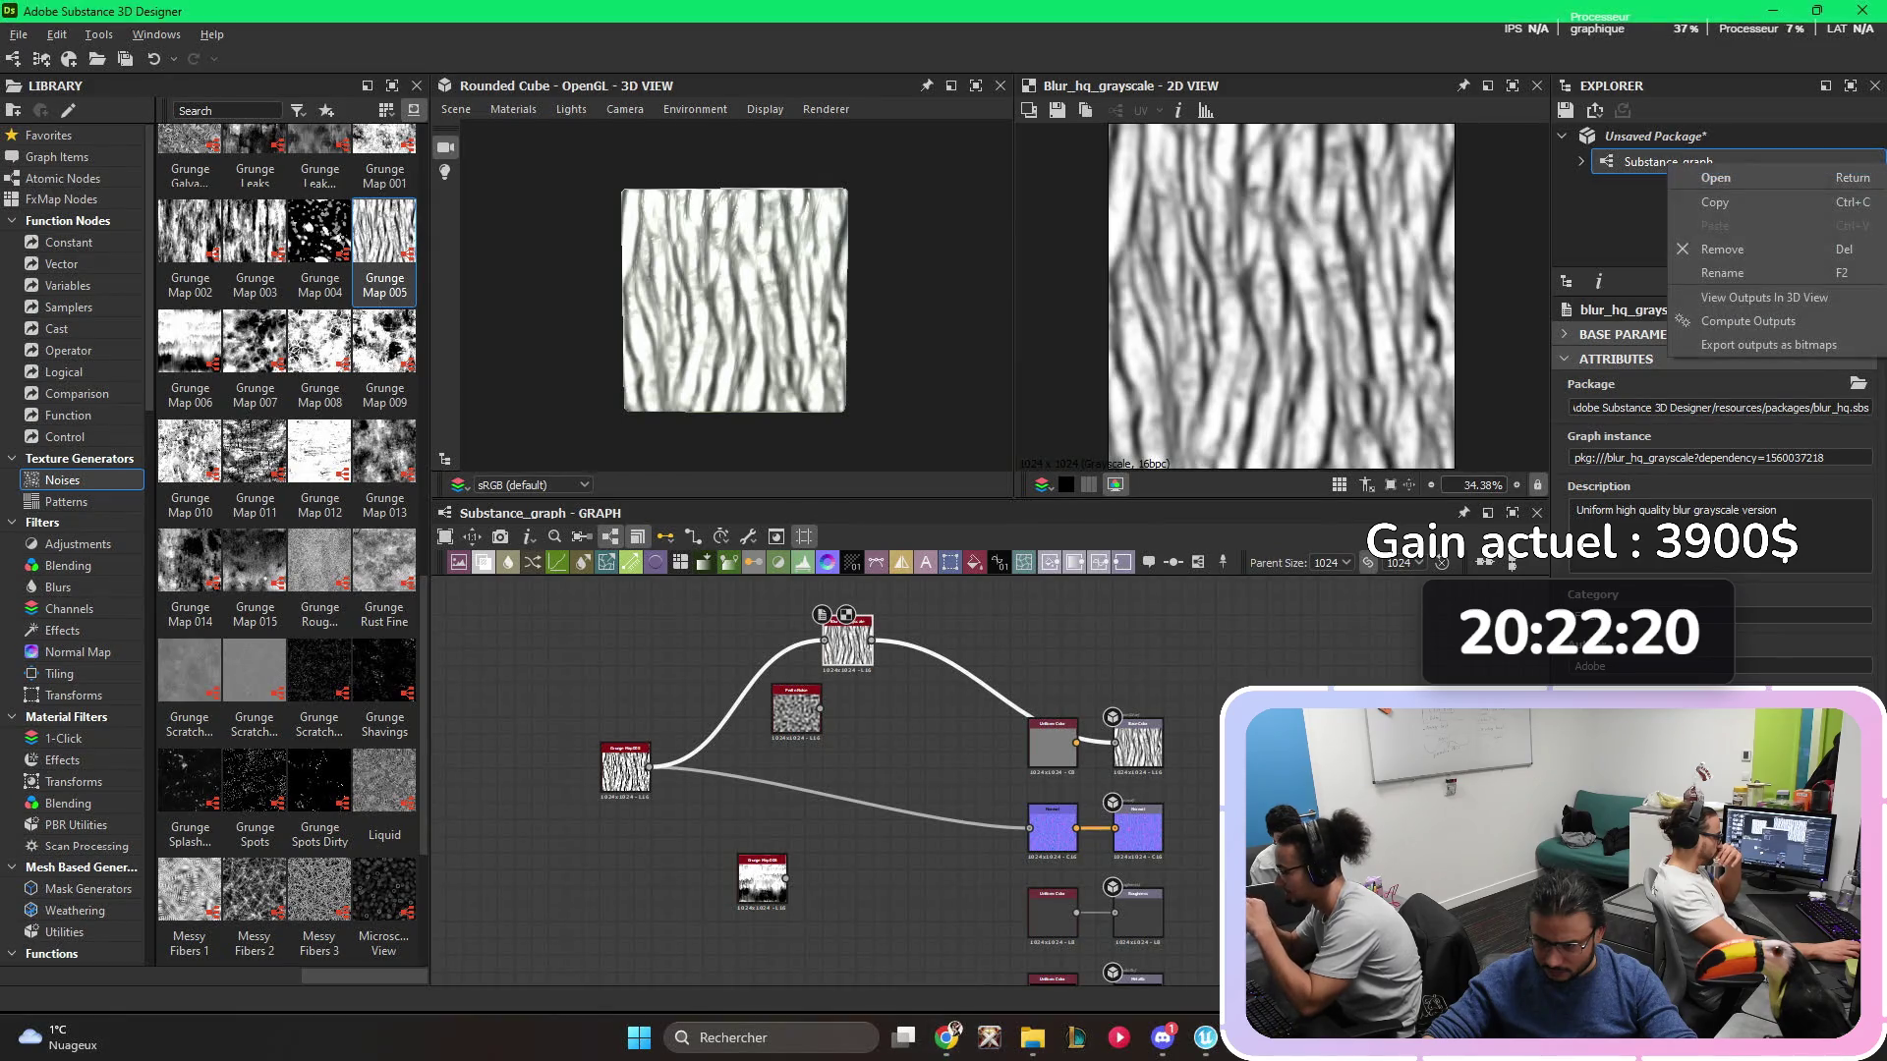
pyautogui.click(1768, 345)
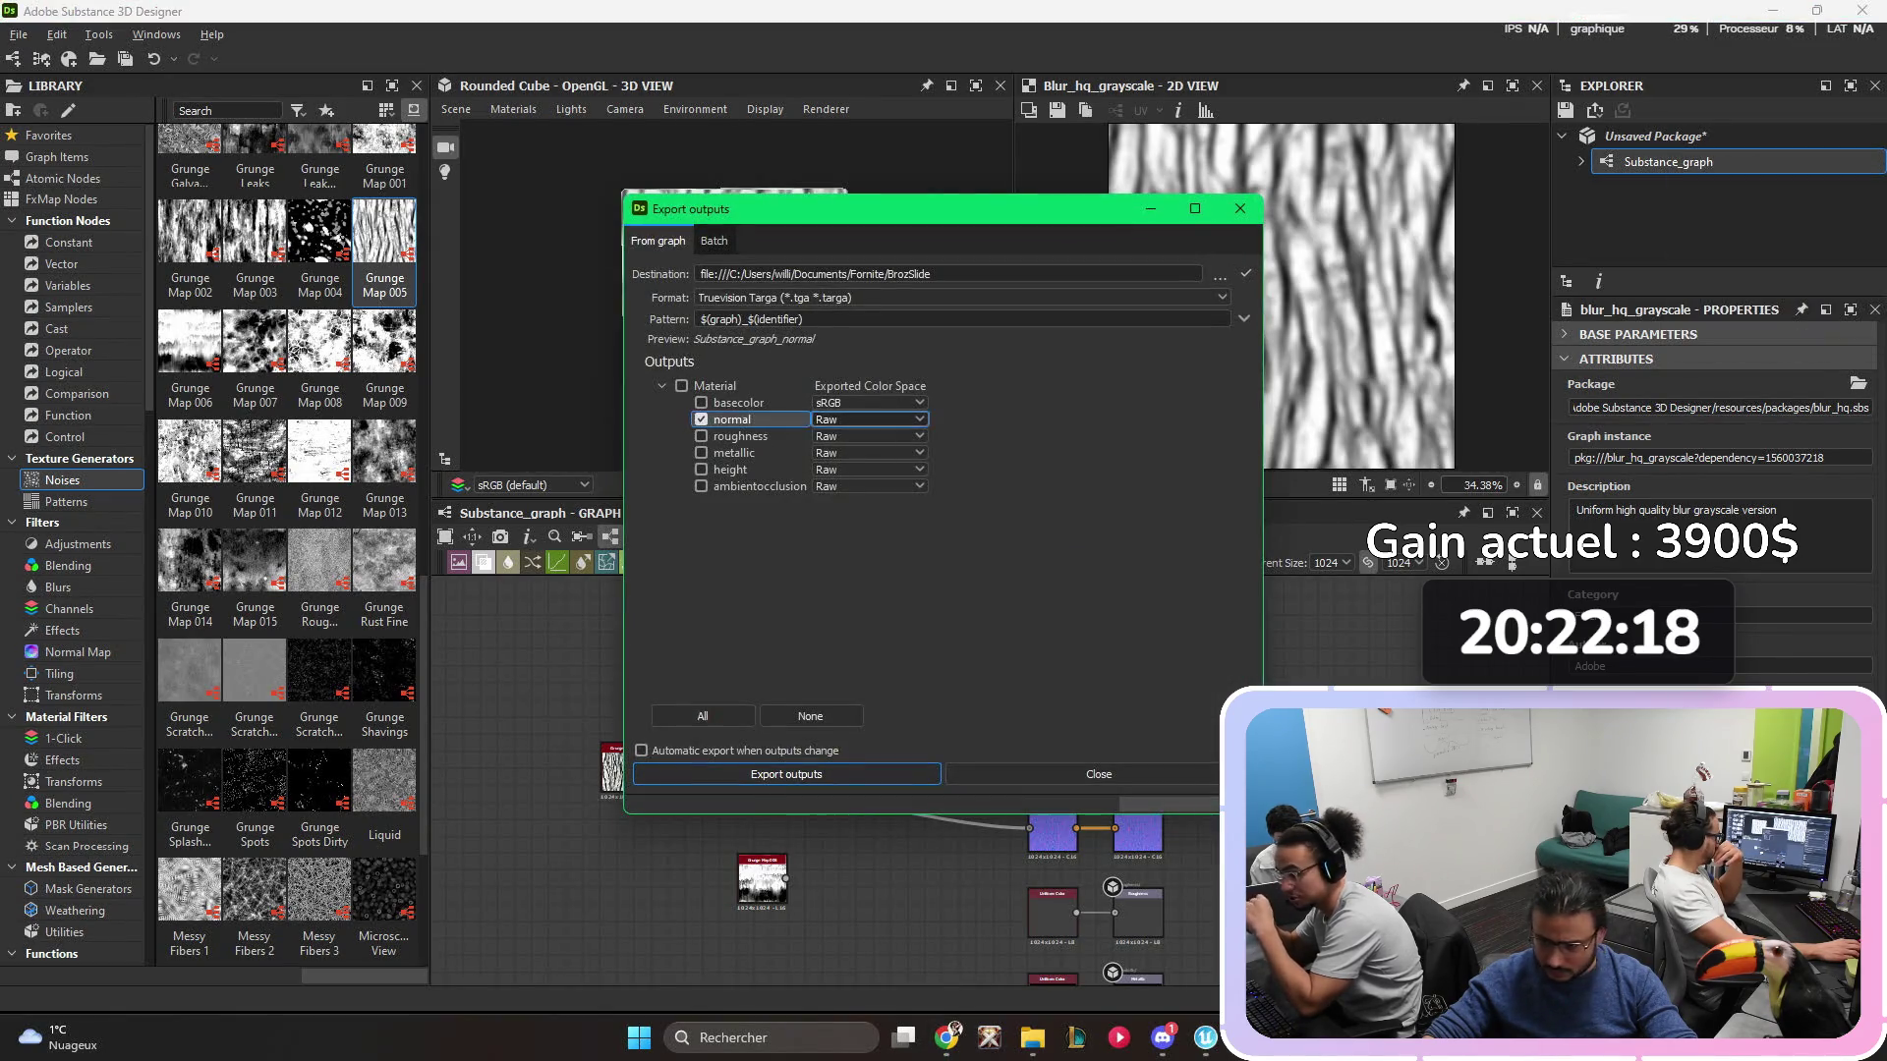
pyautogui.click(701, 403)
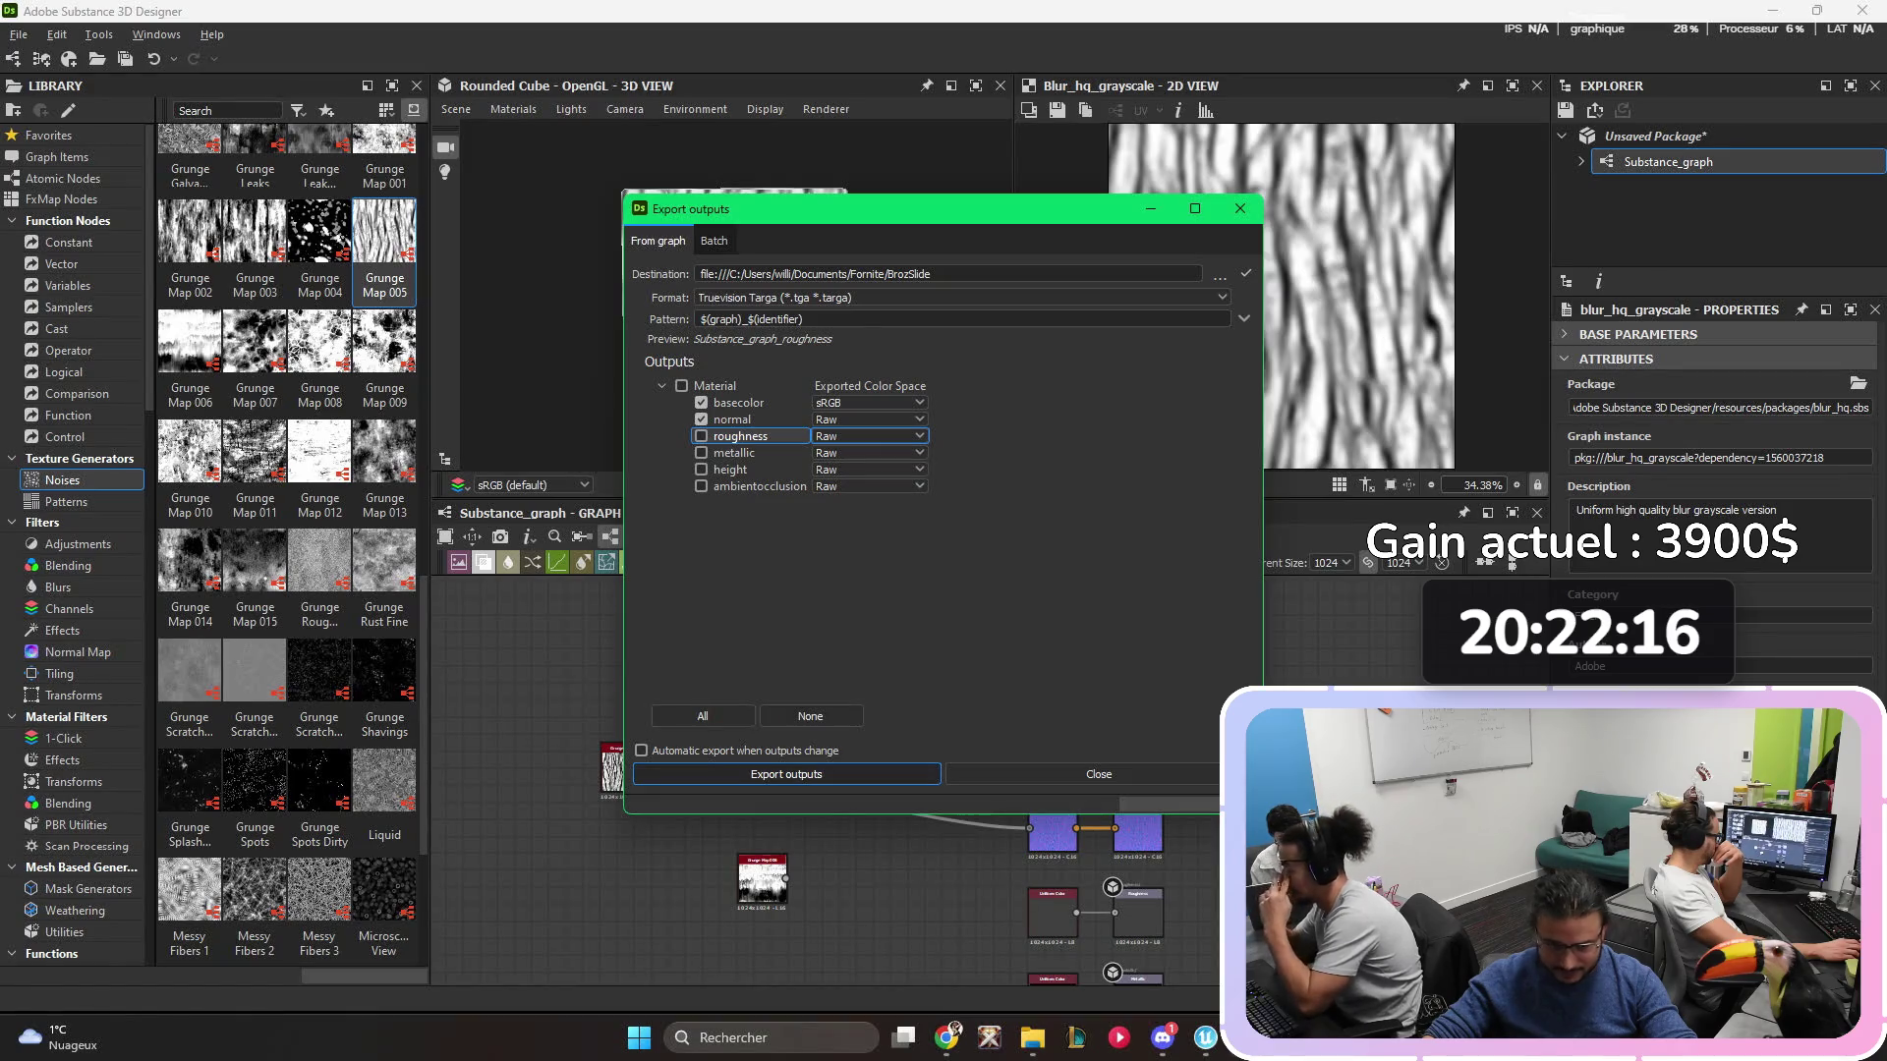
pyautogui.click(1098, 774)
pyautogui.click(1032, 1037)
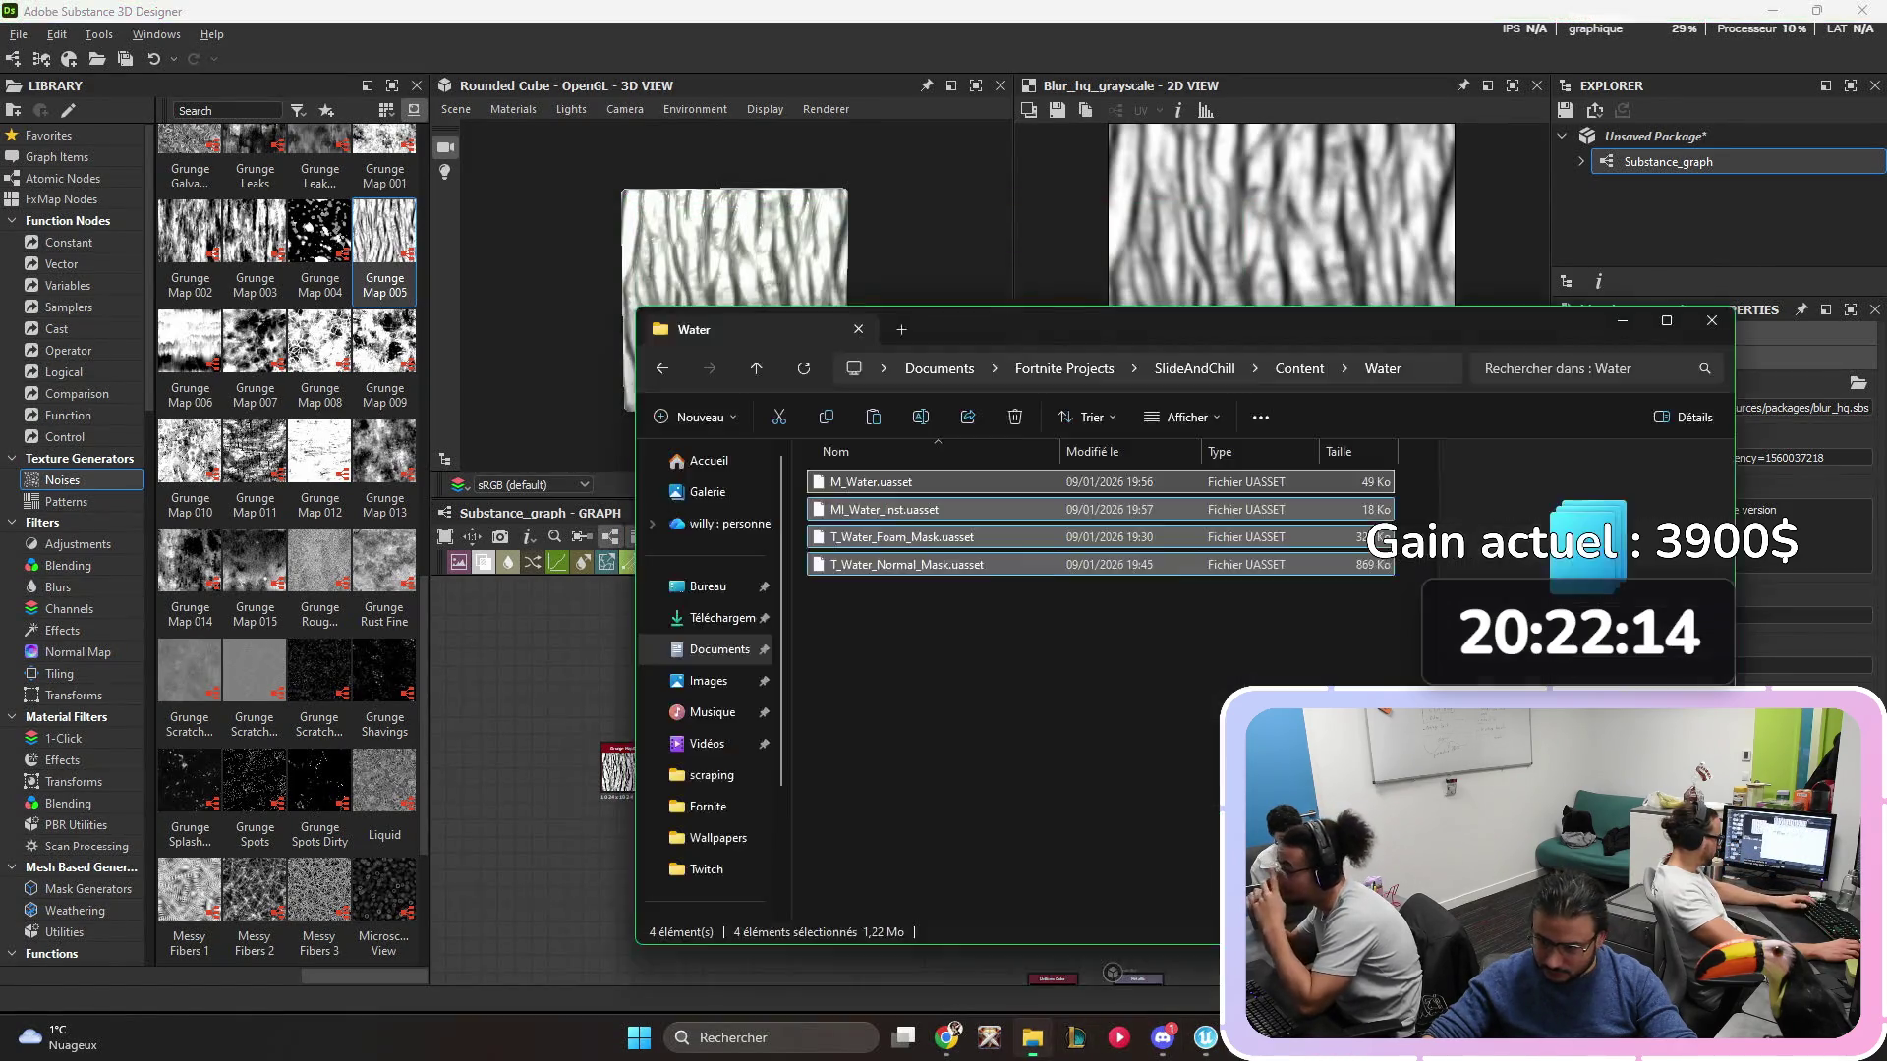
# - Browse to Documents > Fornite > BrozSlide containing the exported textures
pyautogui.click(982, 639)
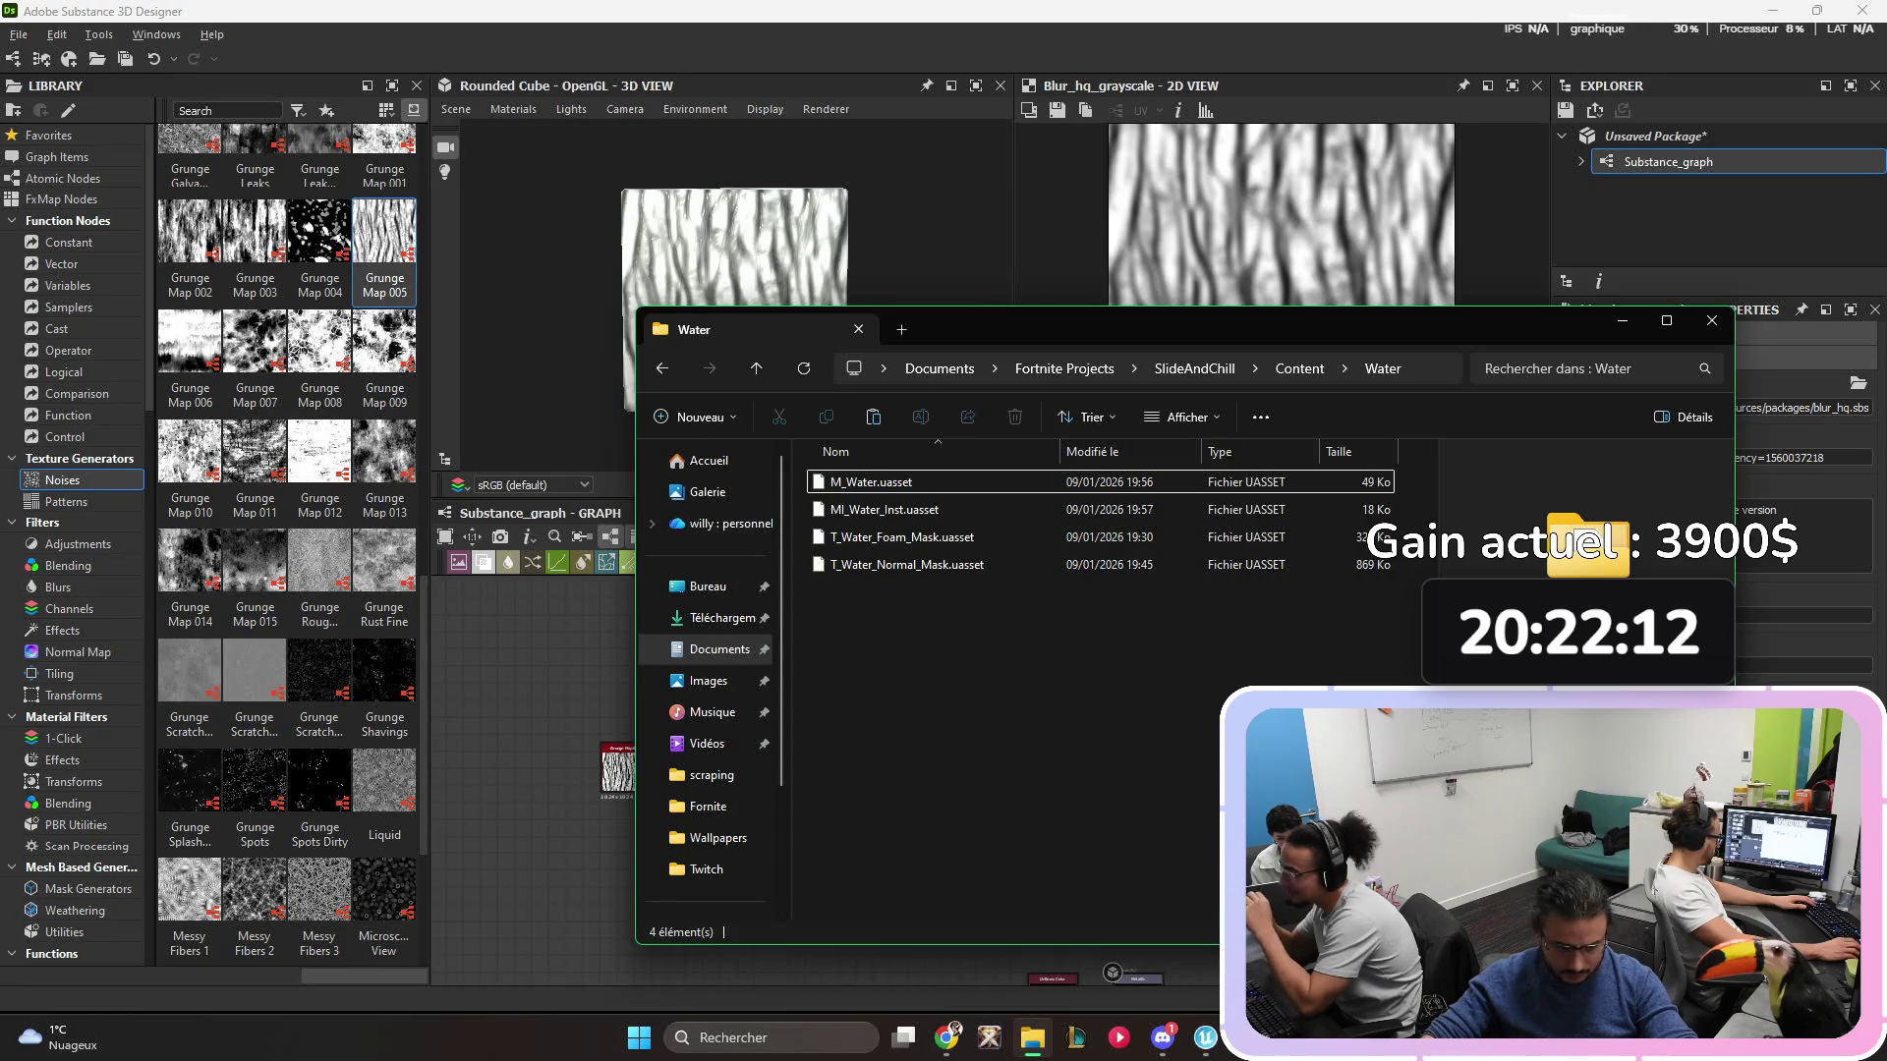
pyautogui.click(720, 649)
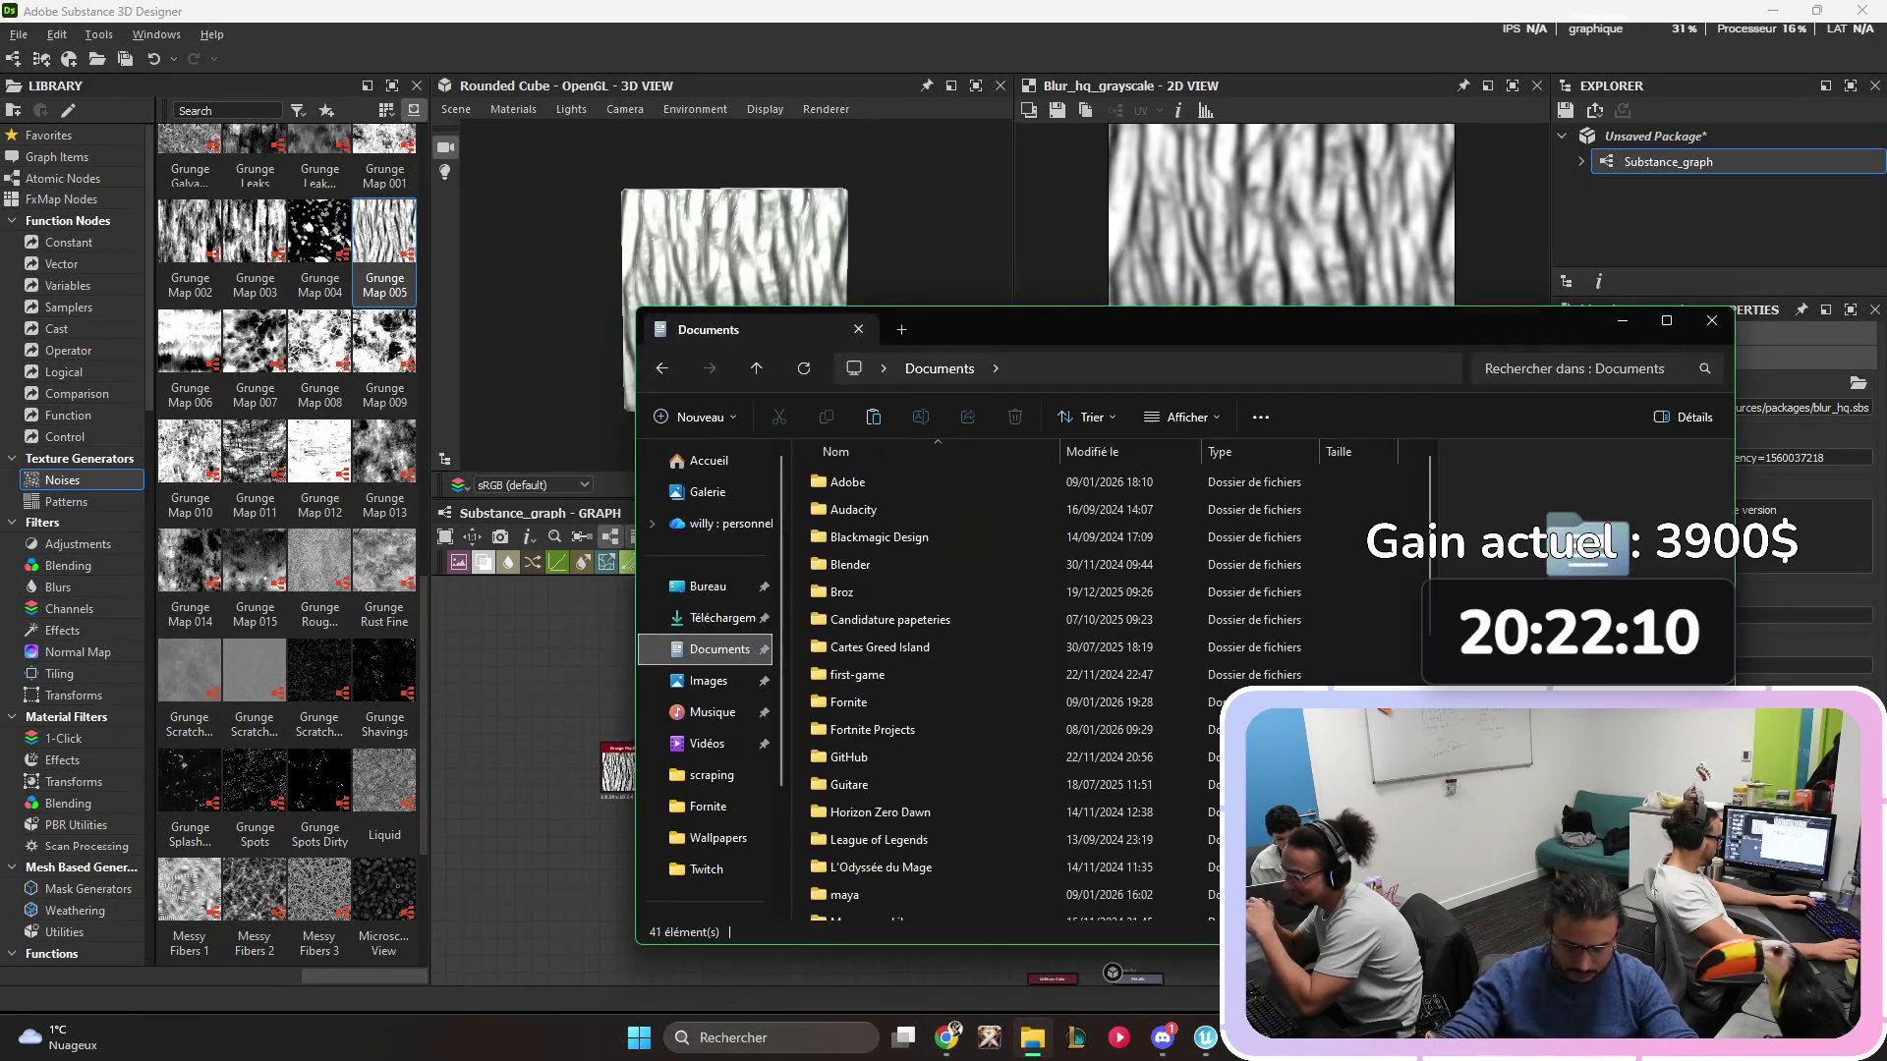
pyautogui.doubleClick(848, 702)
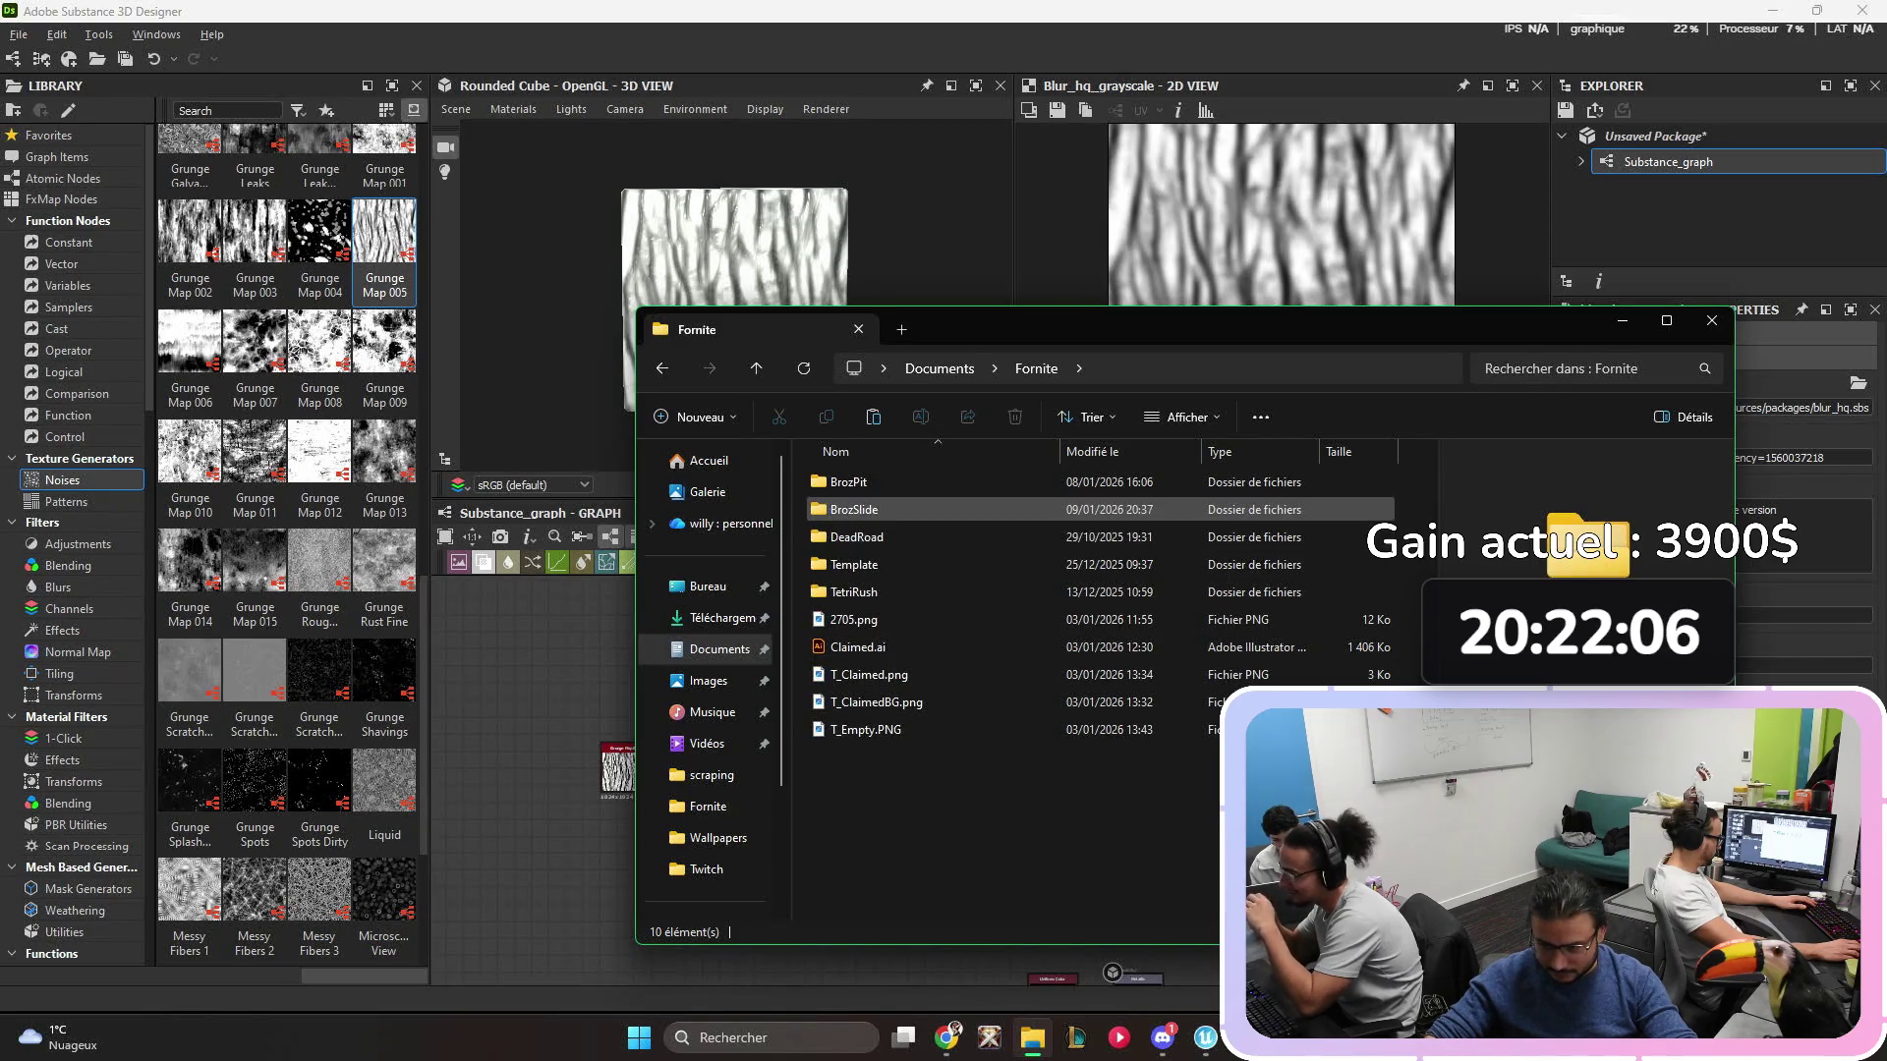
pyautogui.doubleClick(852, 509)
pyautogui.moveTo(858, 506); pyautogui.dragTo(1583, 540)
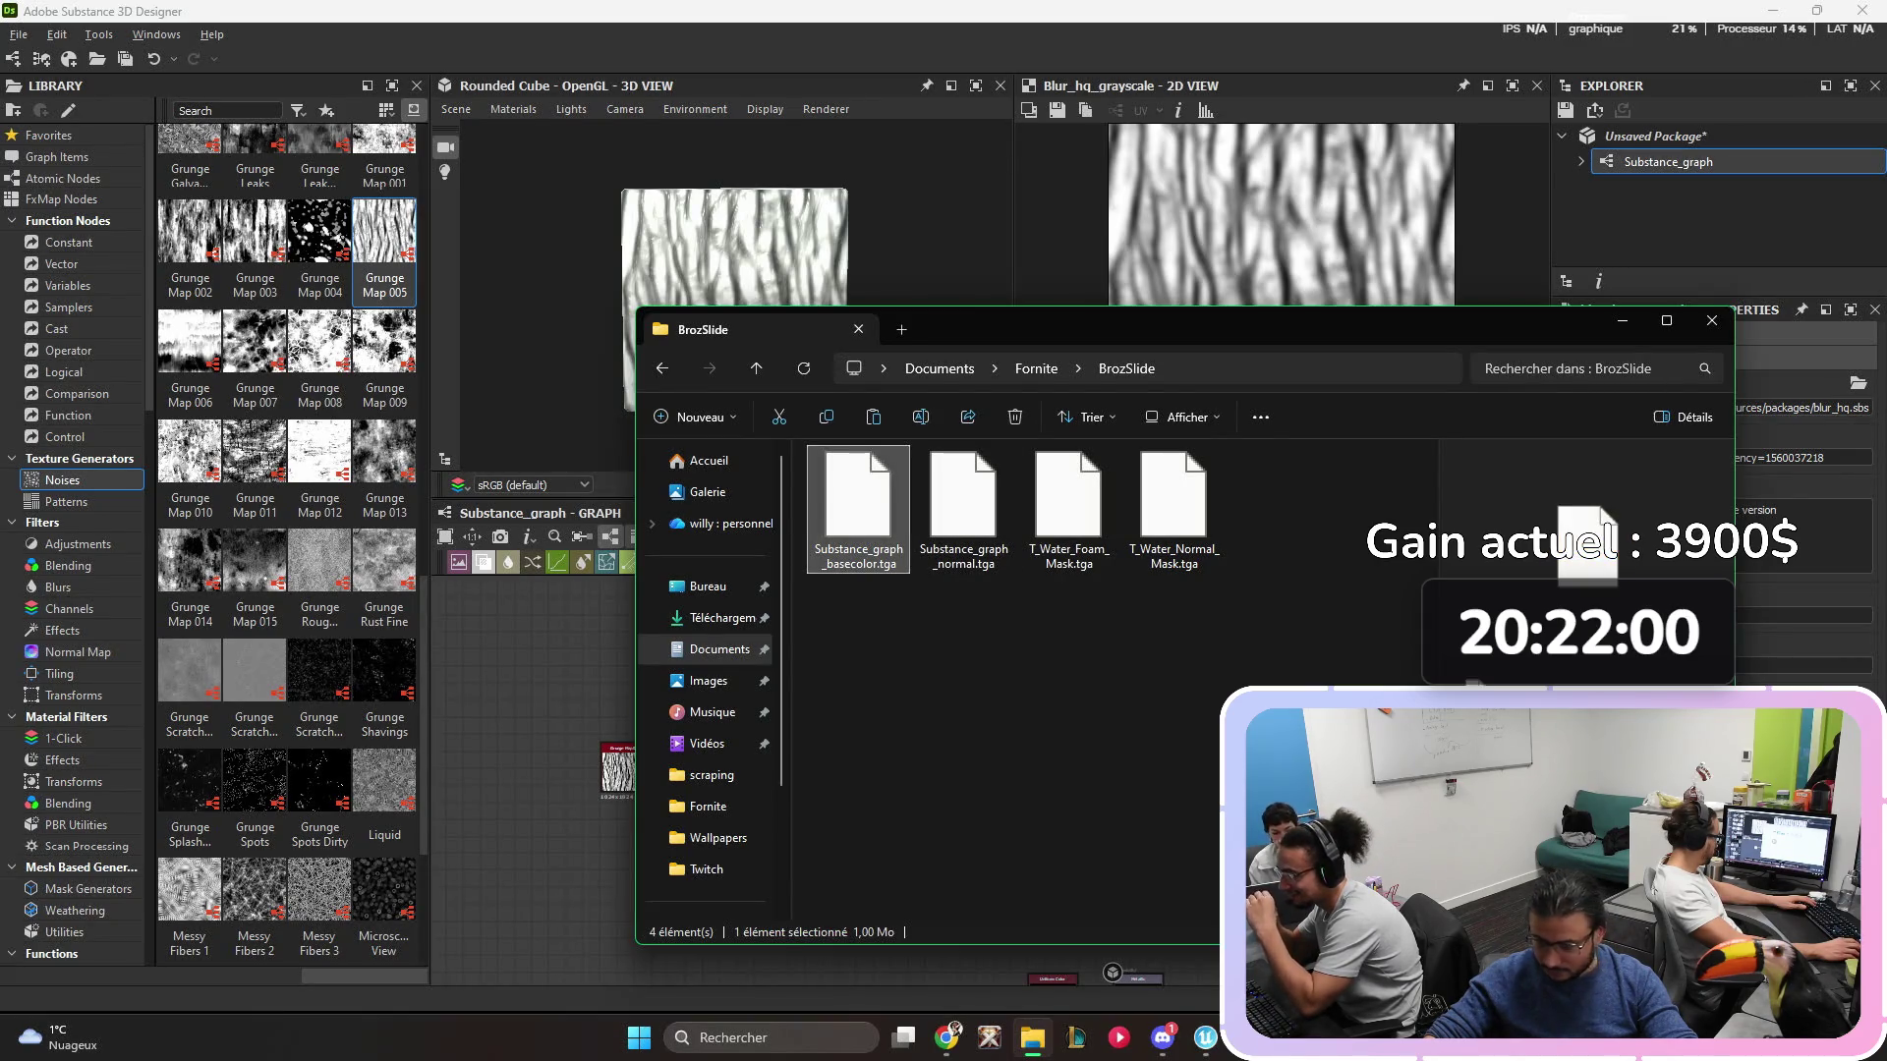
pyautogui.moveTo(1584, 541); pyautogui.dragTo(1584, 541)
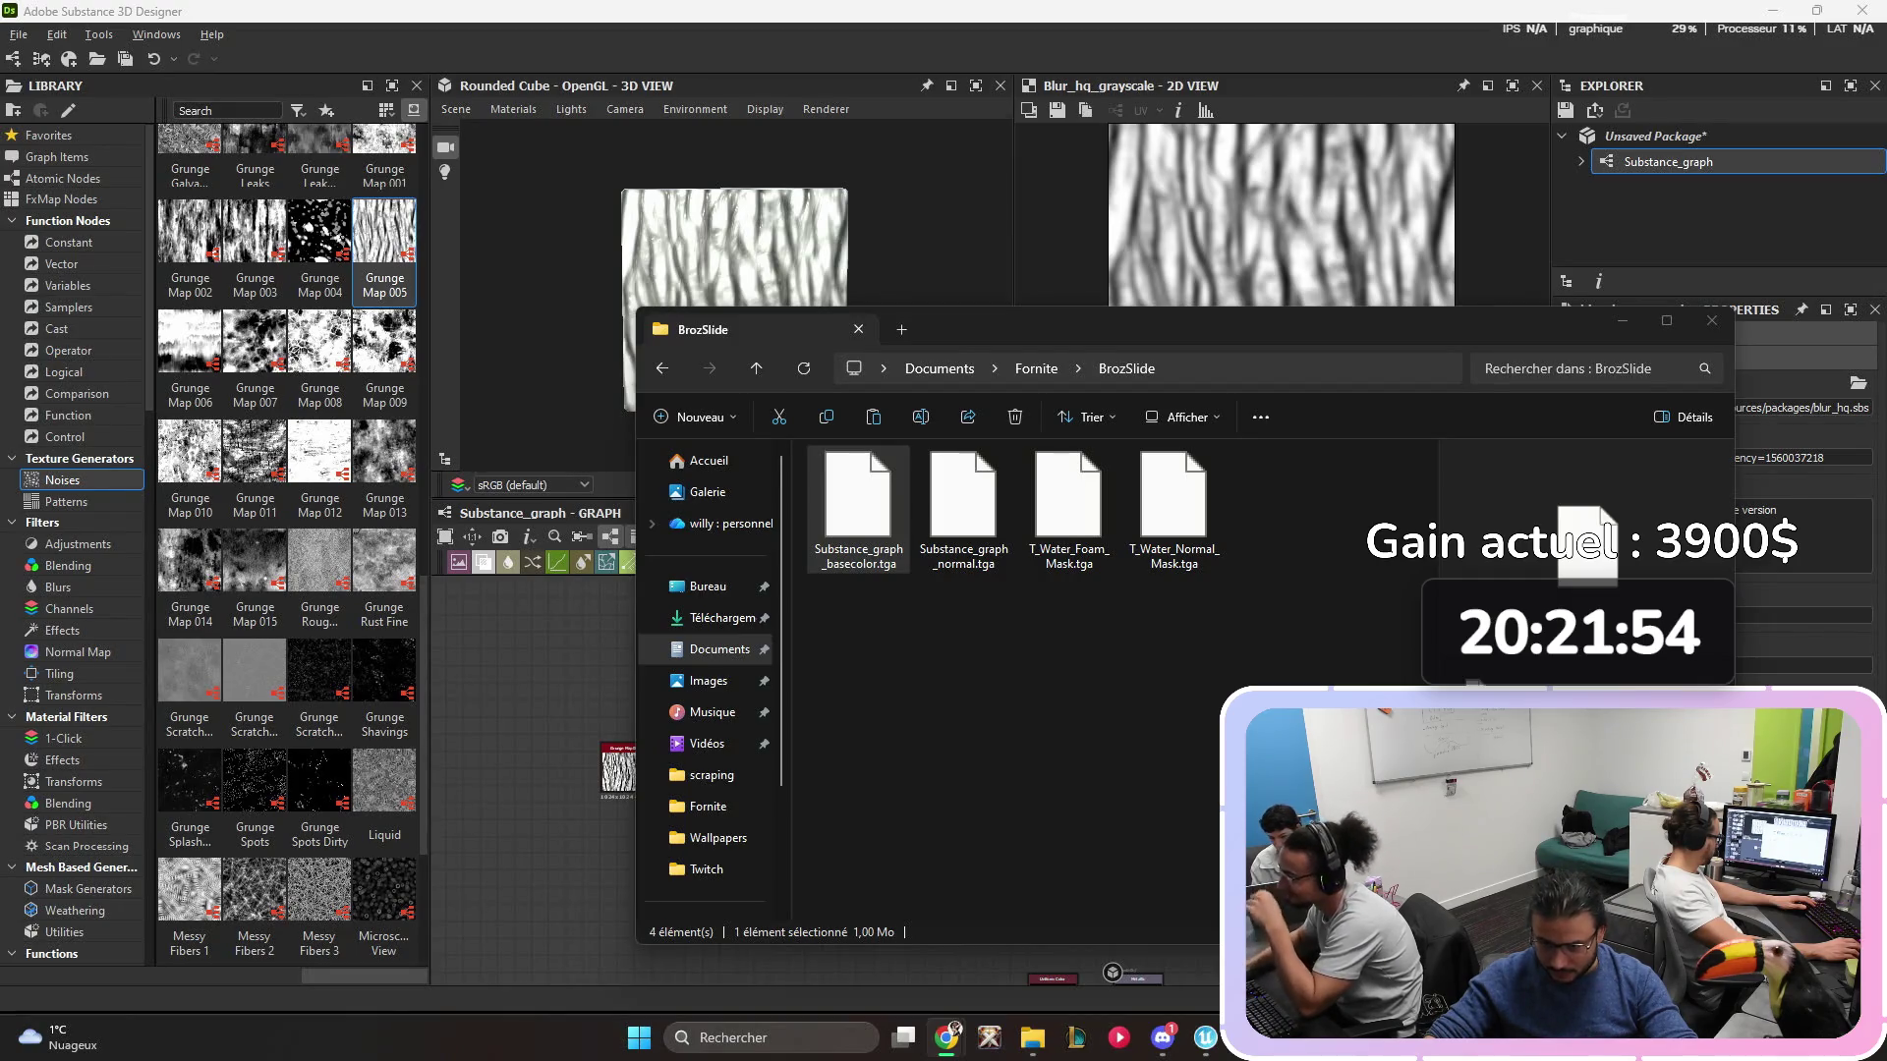
pyautogui.click(983, 638)
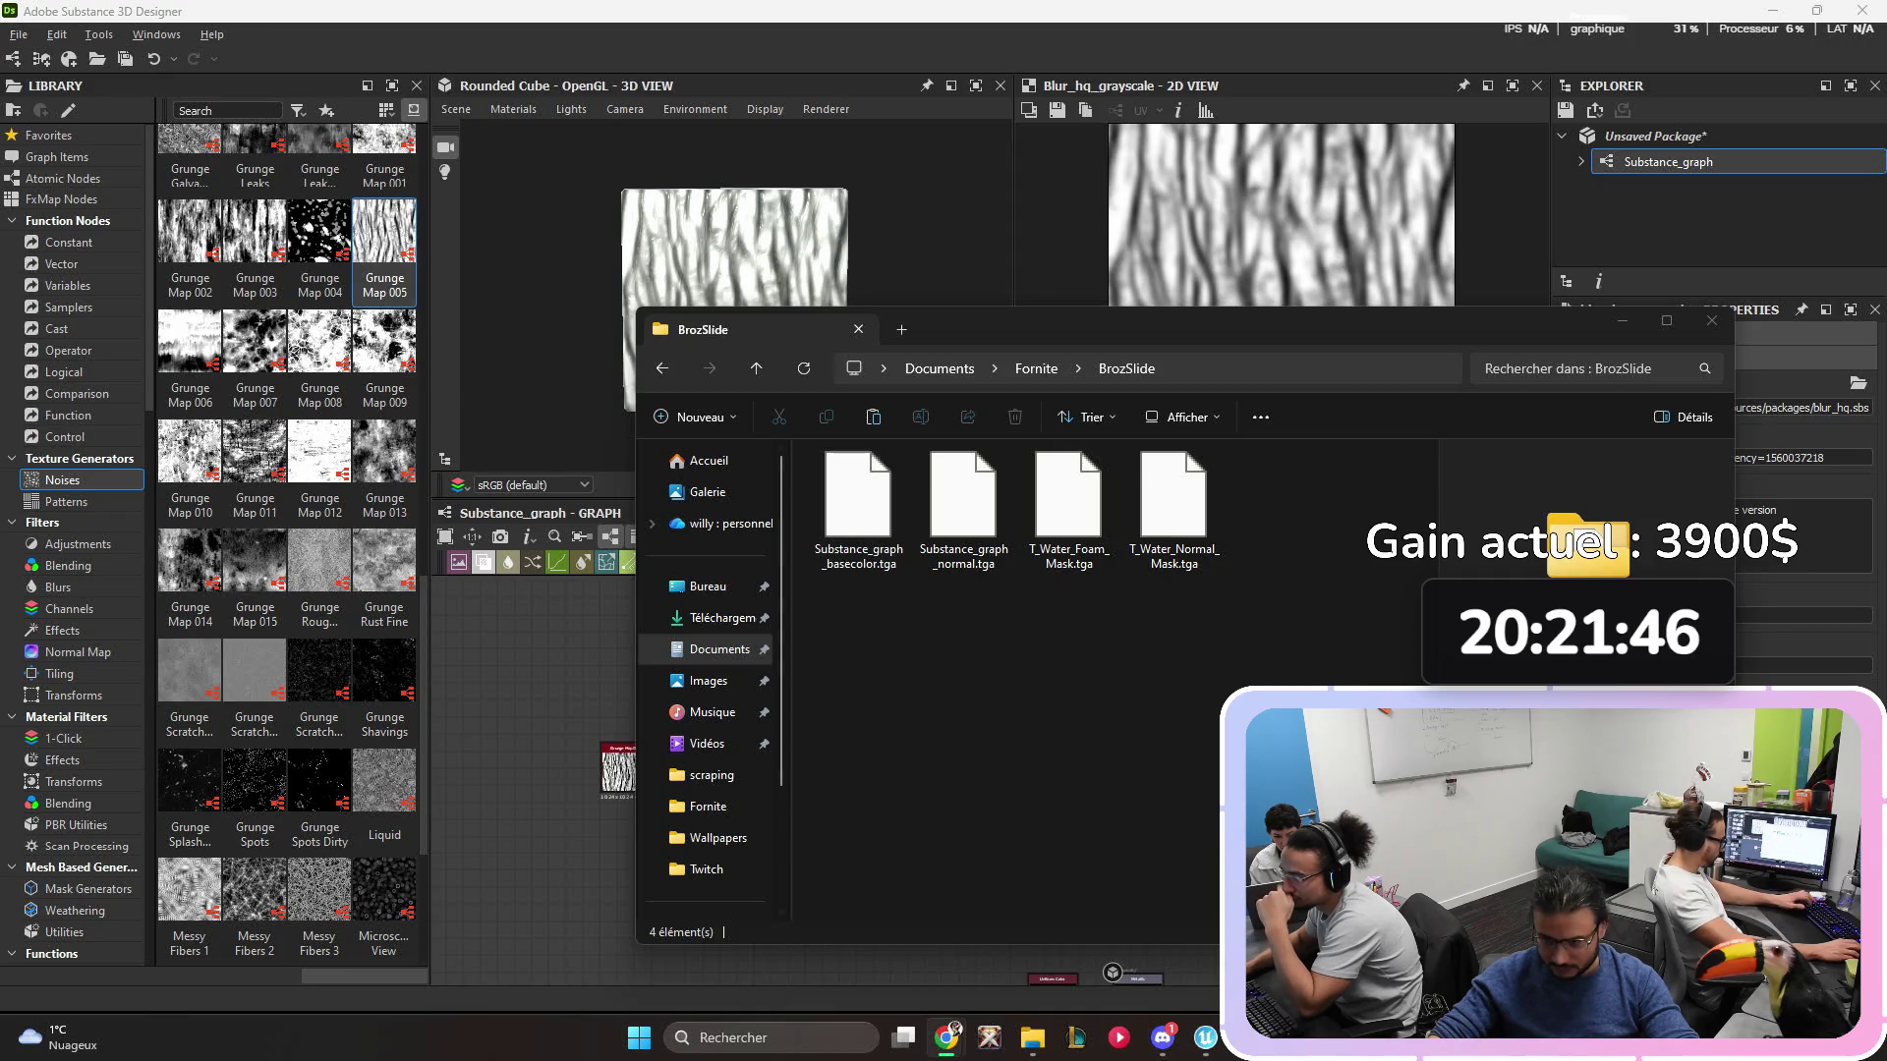
# - Rename Substance_graph_basecolor.tga to T_Water_Foam_Mask_02.tga
pyautogui.click(1062, 563)
pyautogui.click(1061, 563)
pyautogui.hotkey('ctrl', 'c')
pyautogui.press('Escape')
pyautogui.press('Home')
pyautogui.press('F2')
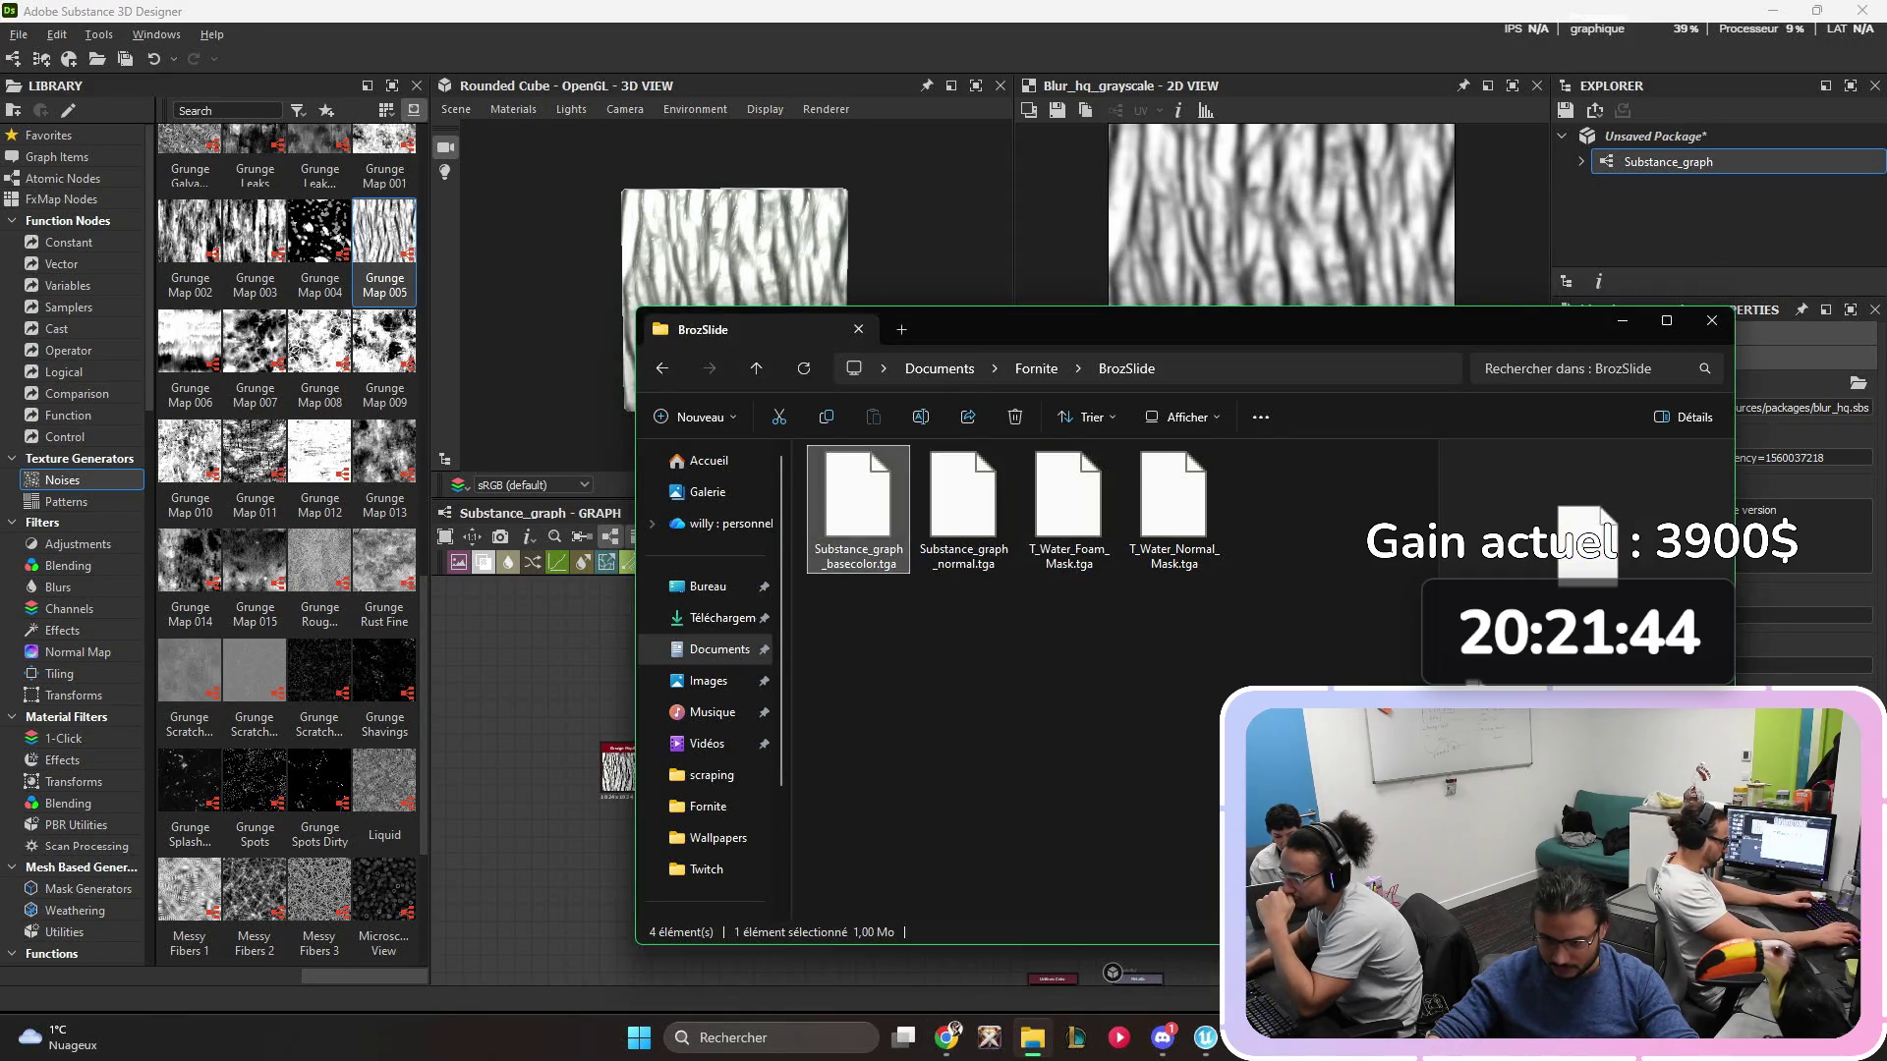
pyautogui.hotkey('ctrl', 'v')
pyautogui.press('Return')
pyautogui.write('_02')
pyautogui.press('Return')
# - Rename Substance_graph_normal.tga to T_Water_Normal_Mask_02.tga
pyautogui.click(858, 506)
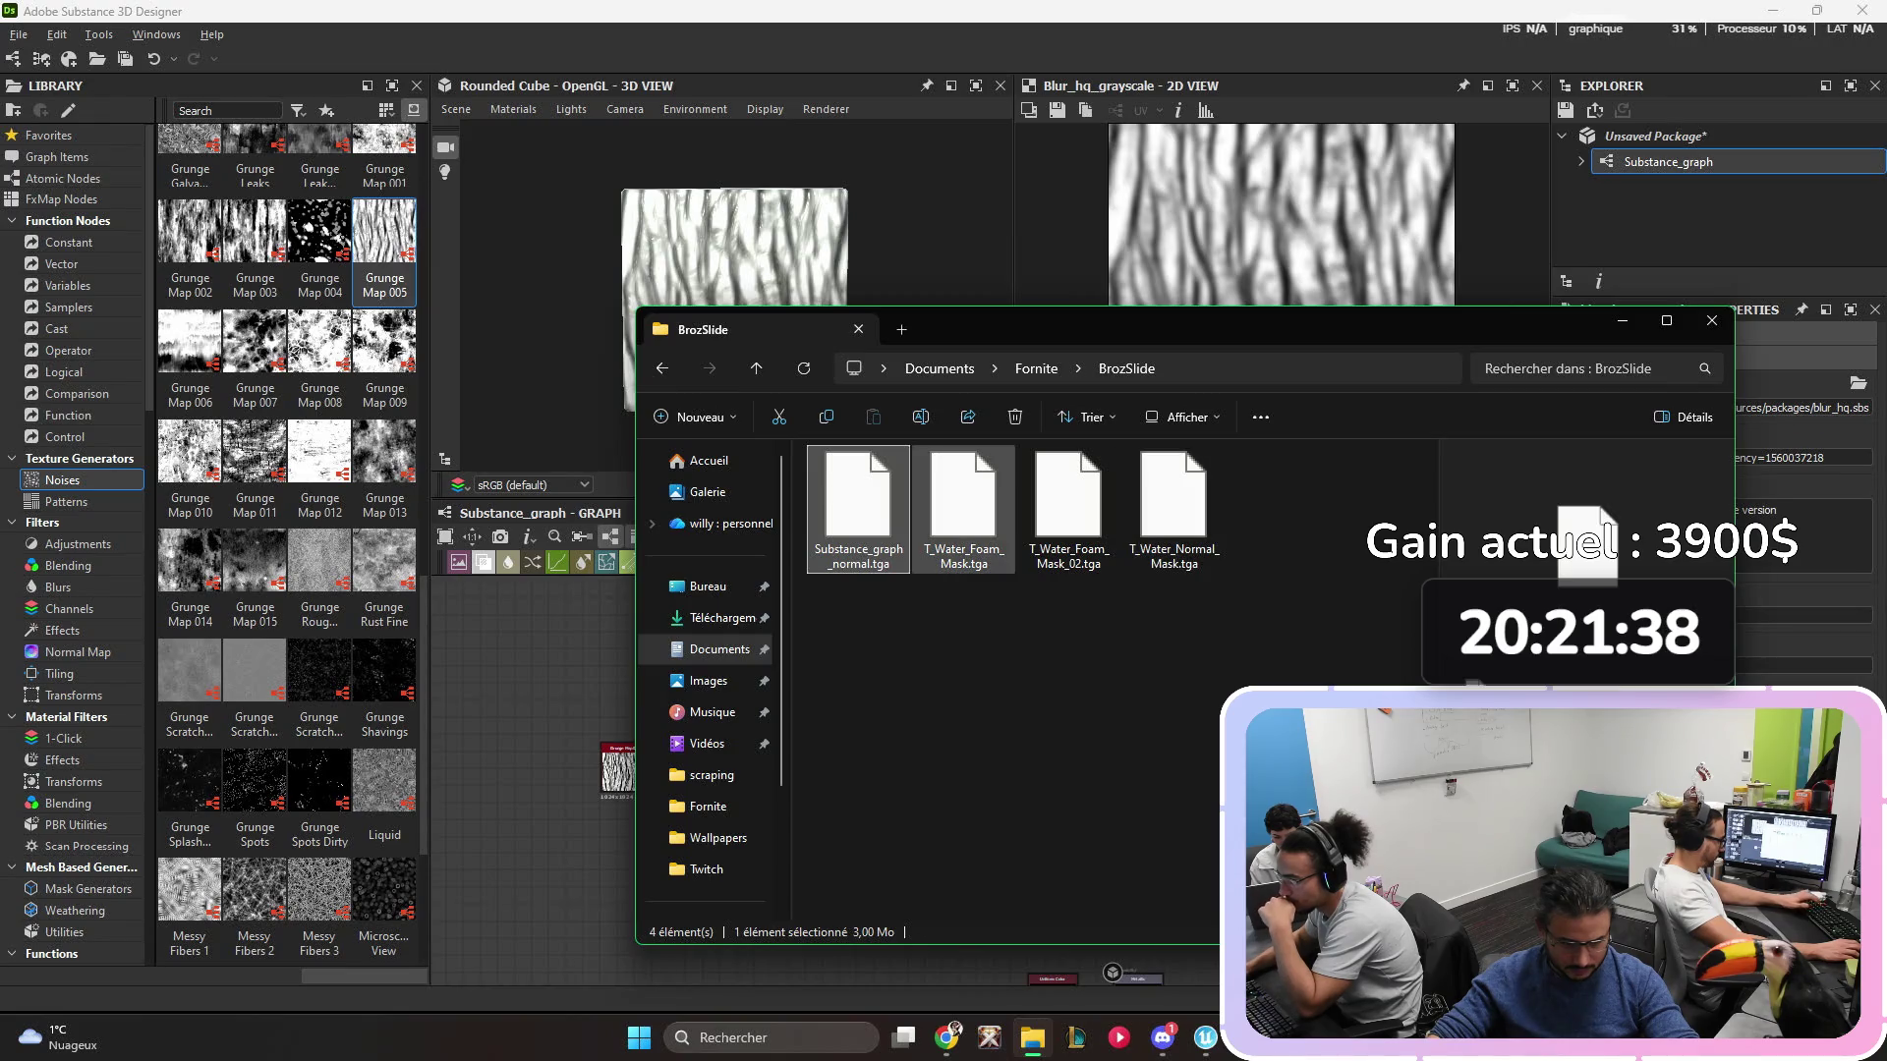
pyautogui.click(1173, 506)
pyautogui.click(857, 506)
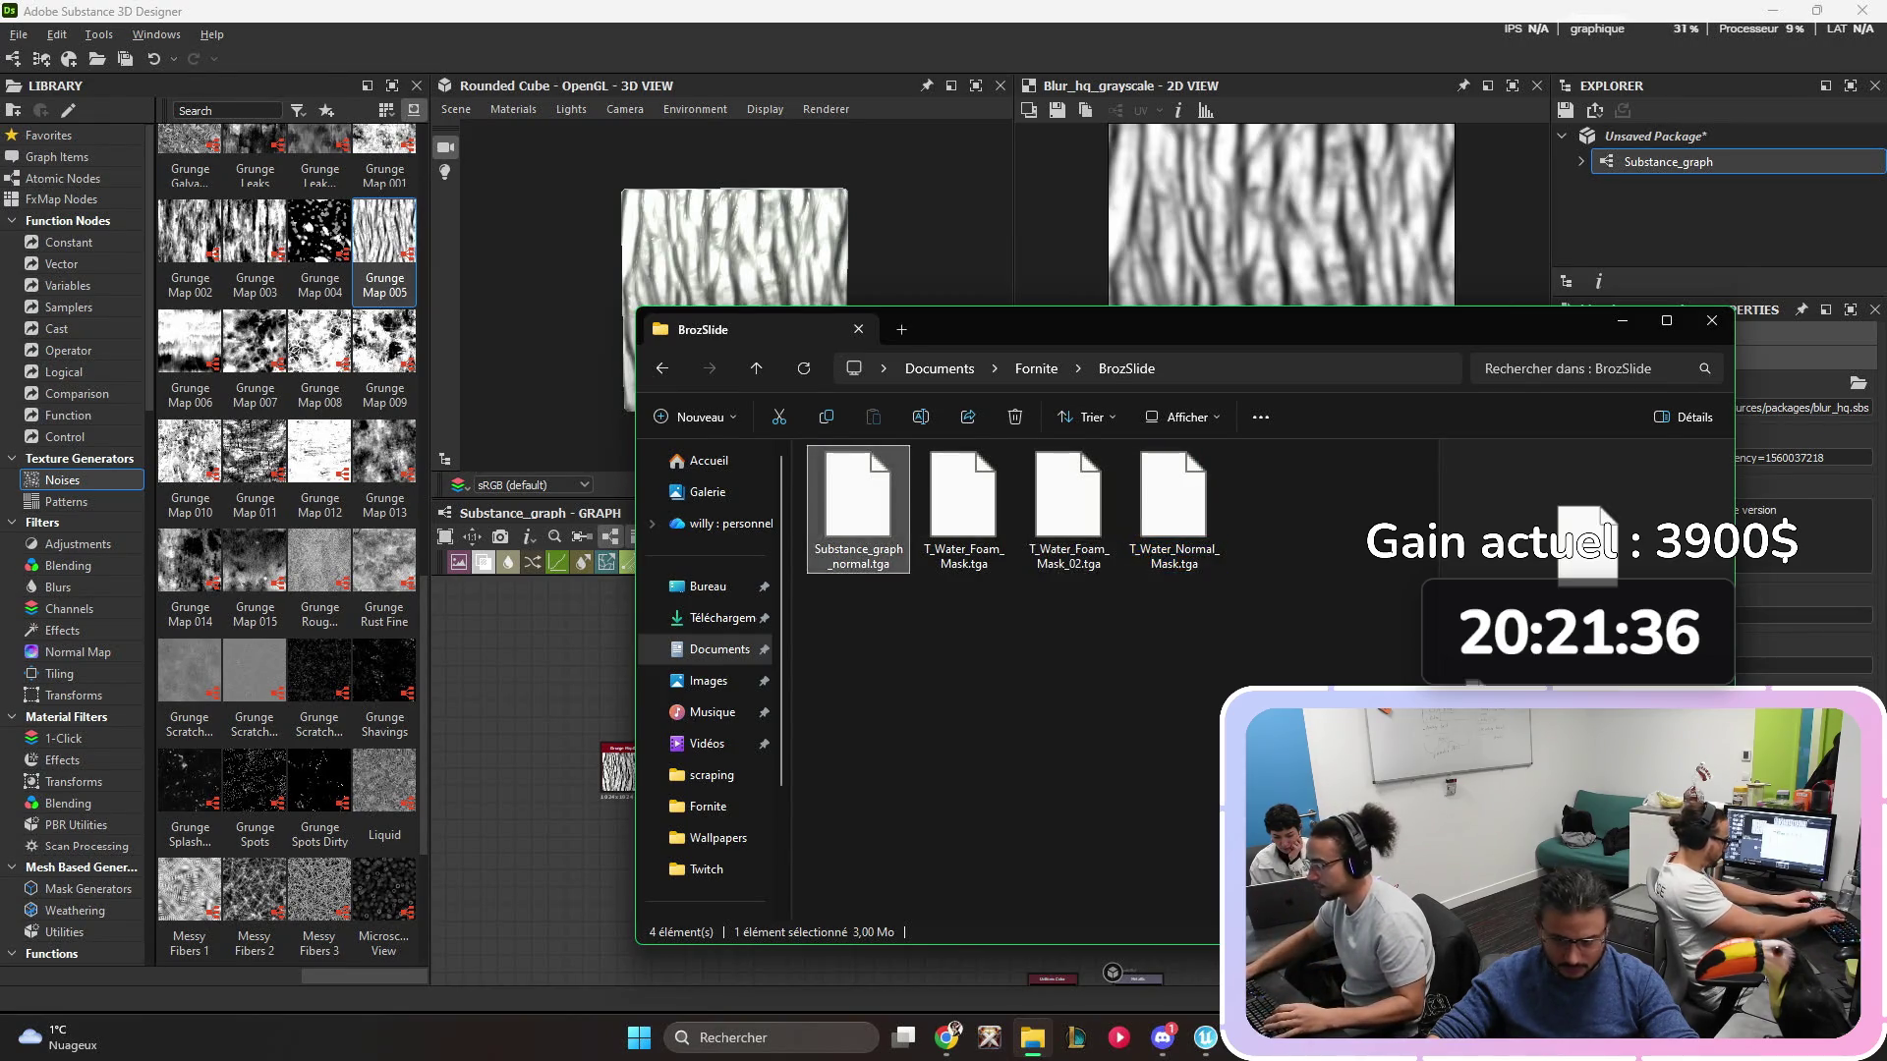
pyautogui.press('F2')
pyautogui.hotkey('ctrl', 'v')
pyautogui.write('_02')
pyautogui.press('Return')
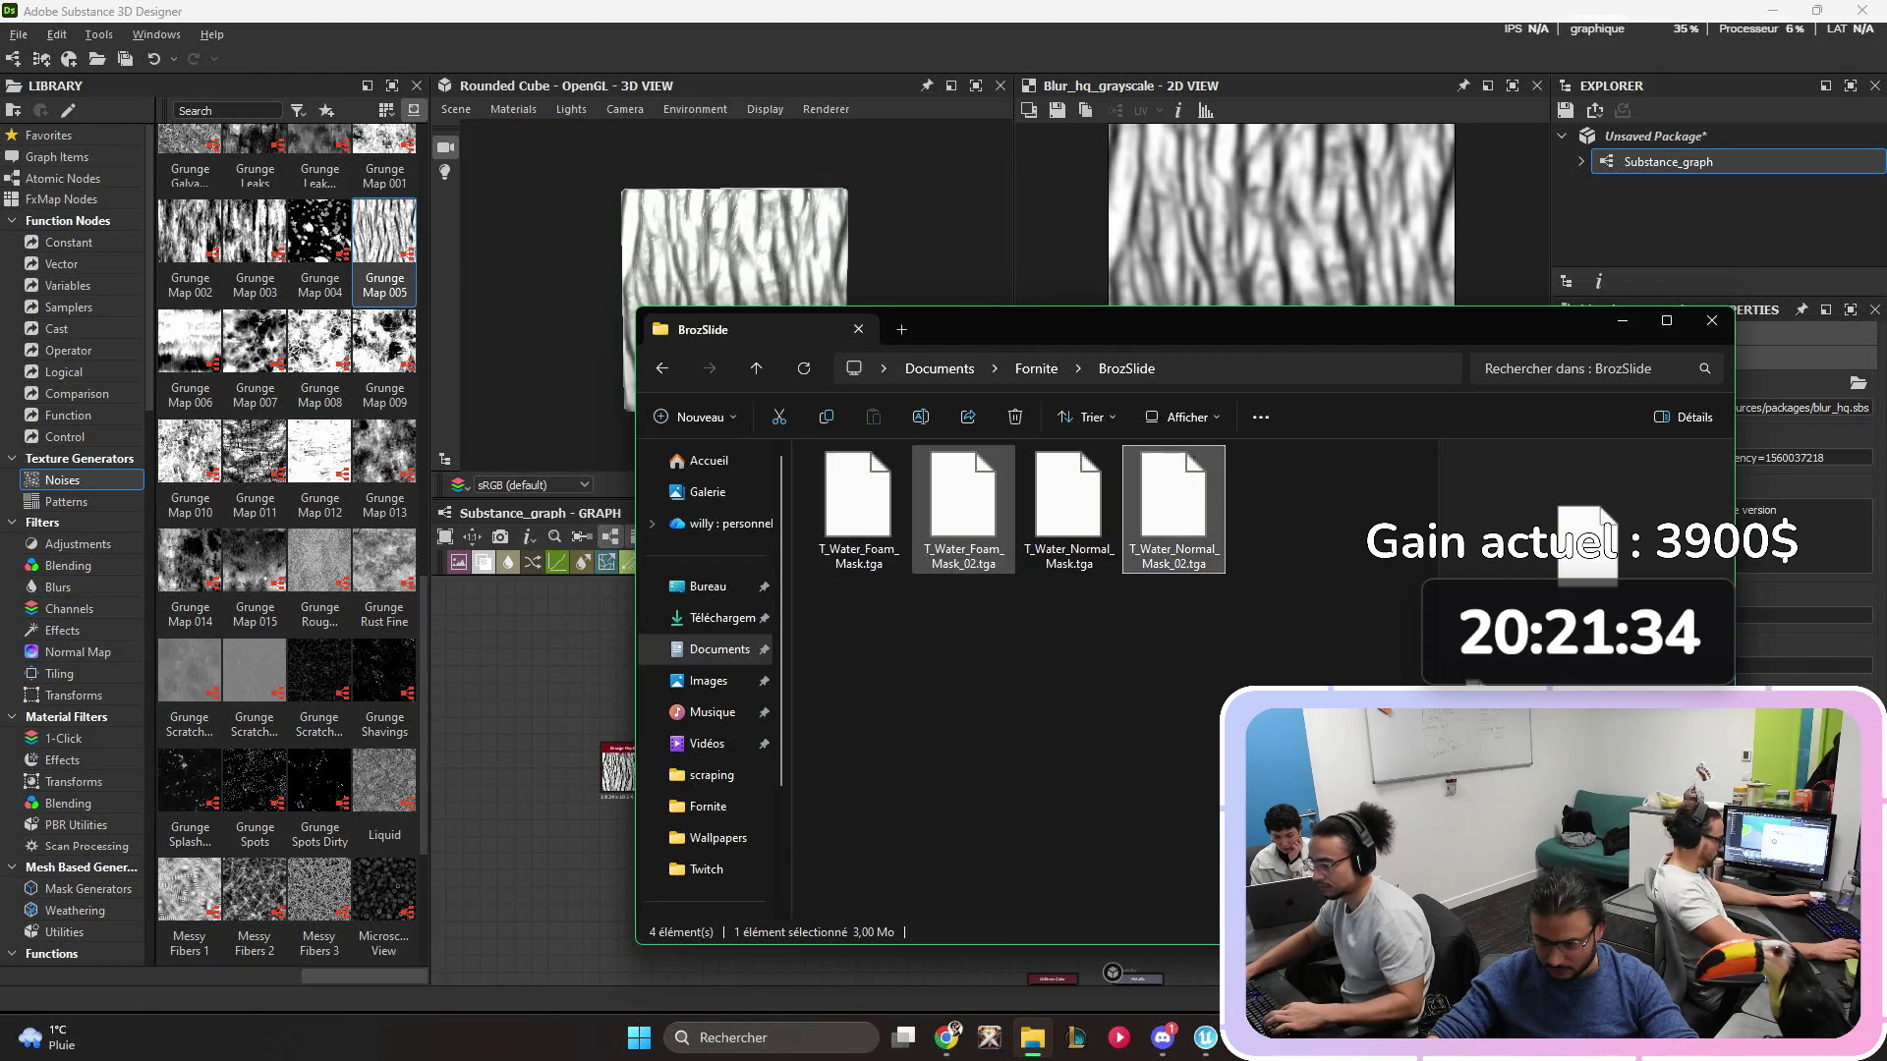
# - Clear the 'ocean' Content Browser search and open Templates Content > Water
pyautogui.moveTo(1587, 556)
pyautogui.mouseDown()
pyautogui.moveTo(1376, 982)
pyautogui.moveTo(1205, 1038)
pyautogui.moveTo(74, 999)
pyautogui.moveTo(877, 629)
pyautogui.mouseUp()
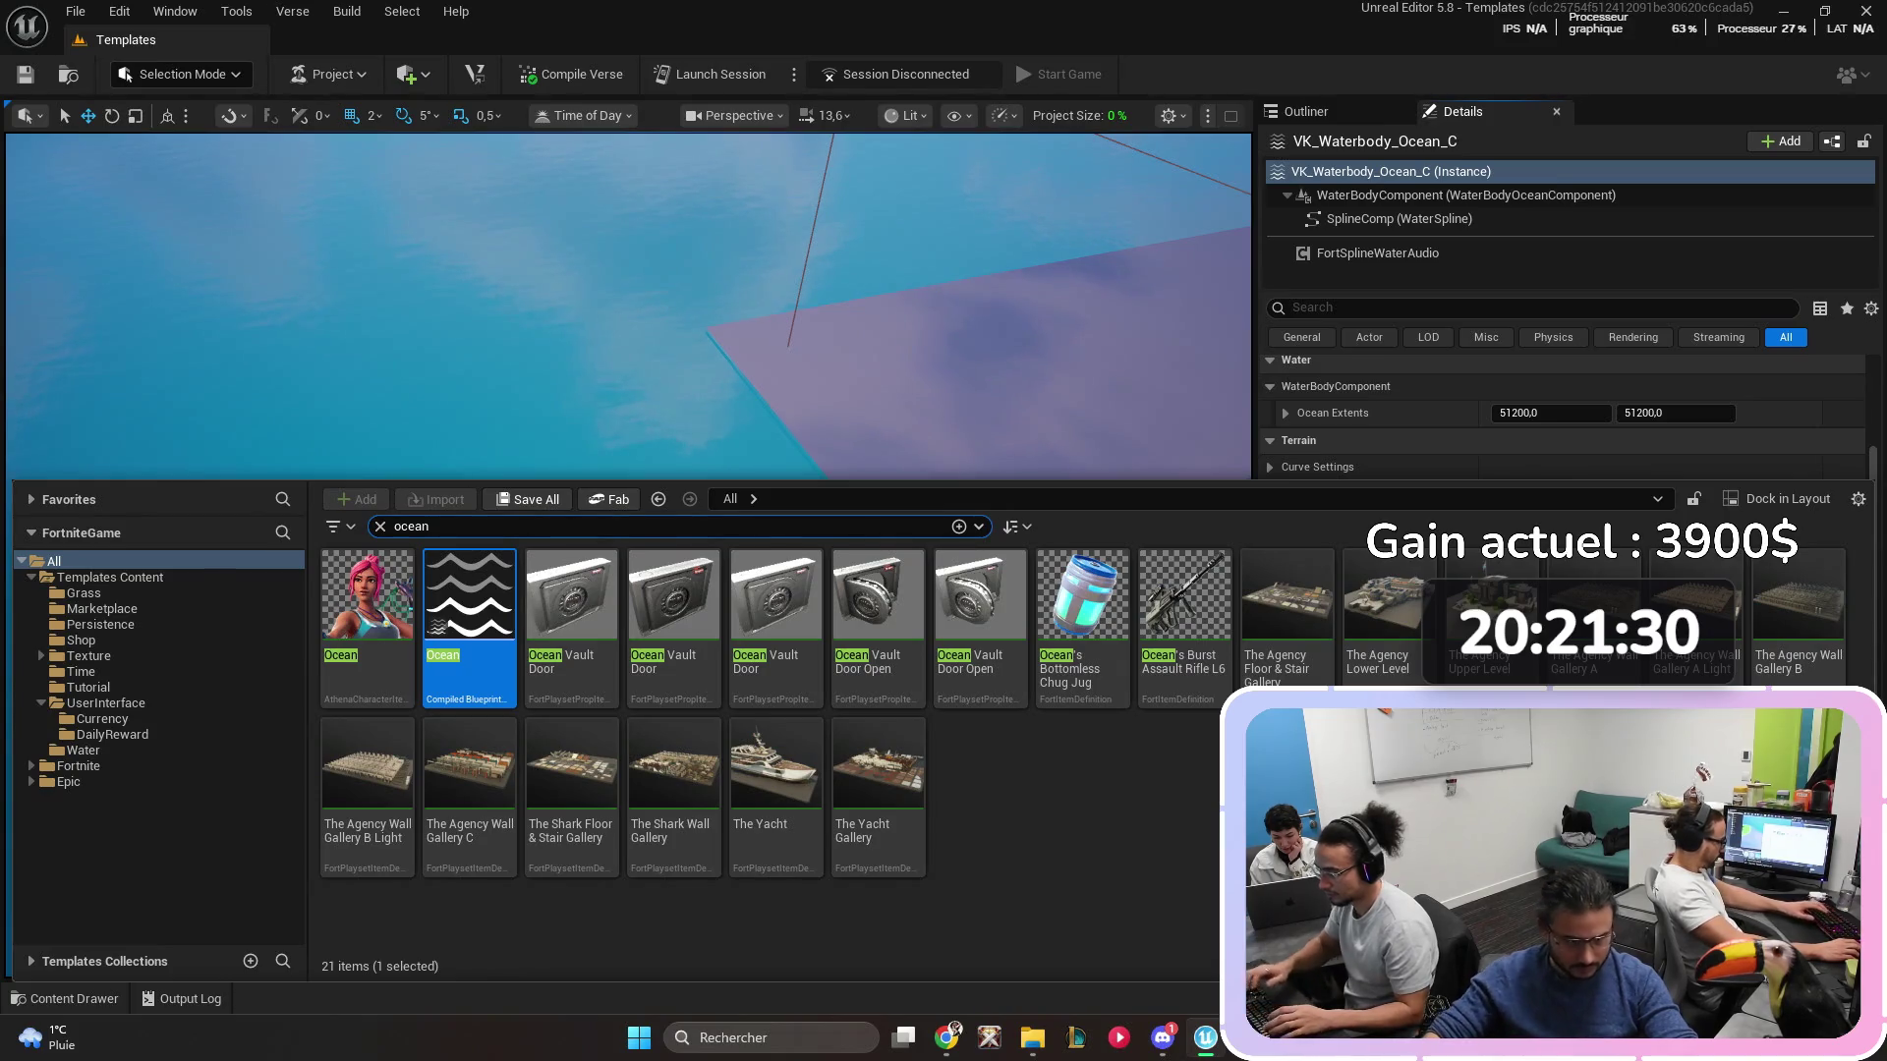
pyautogui.hotkey('ctrl', 'a')
pyautogui.press('BackSpace')
pyautogui.doubleClick(570, 595)
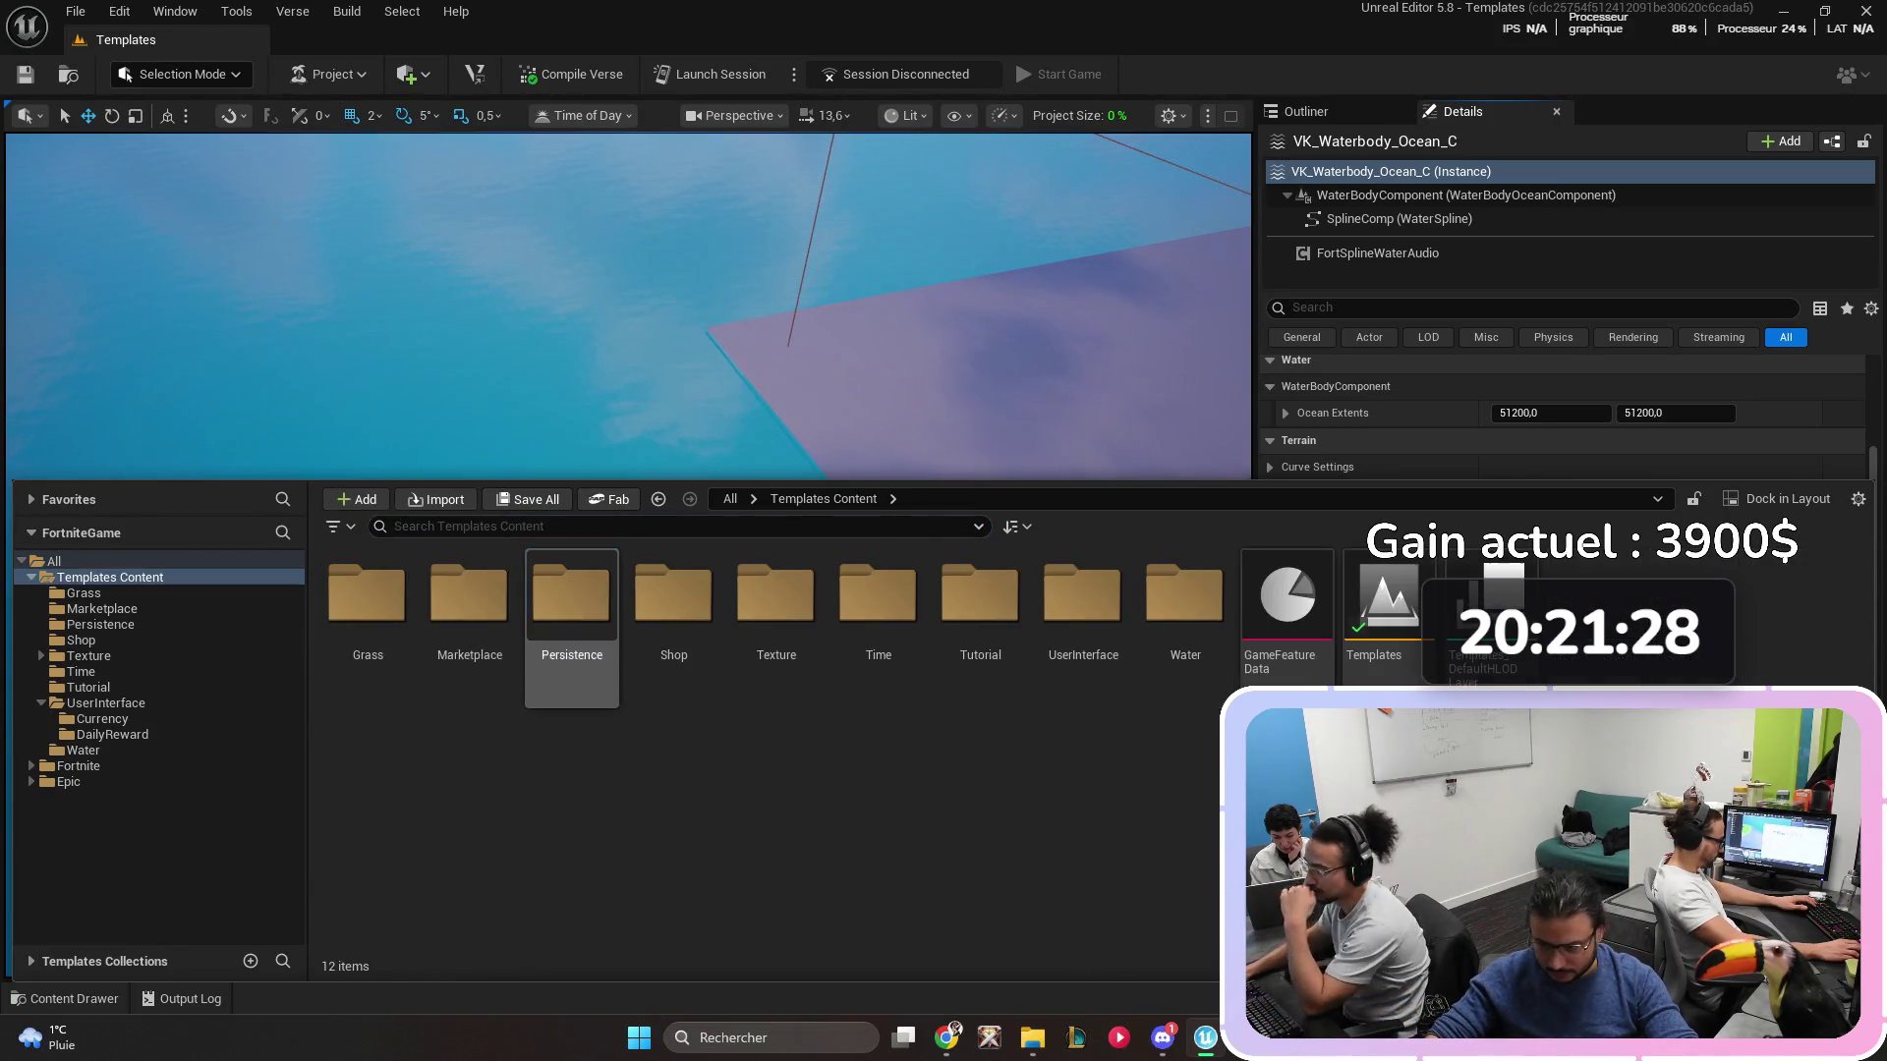
pyautogui.doubleClick(1185, 600)
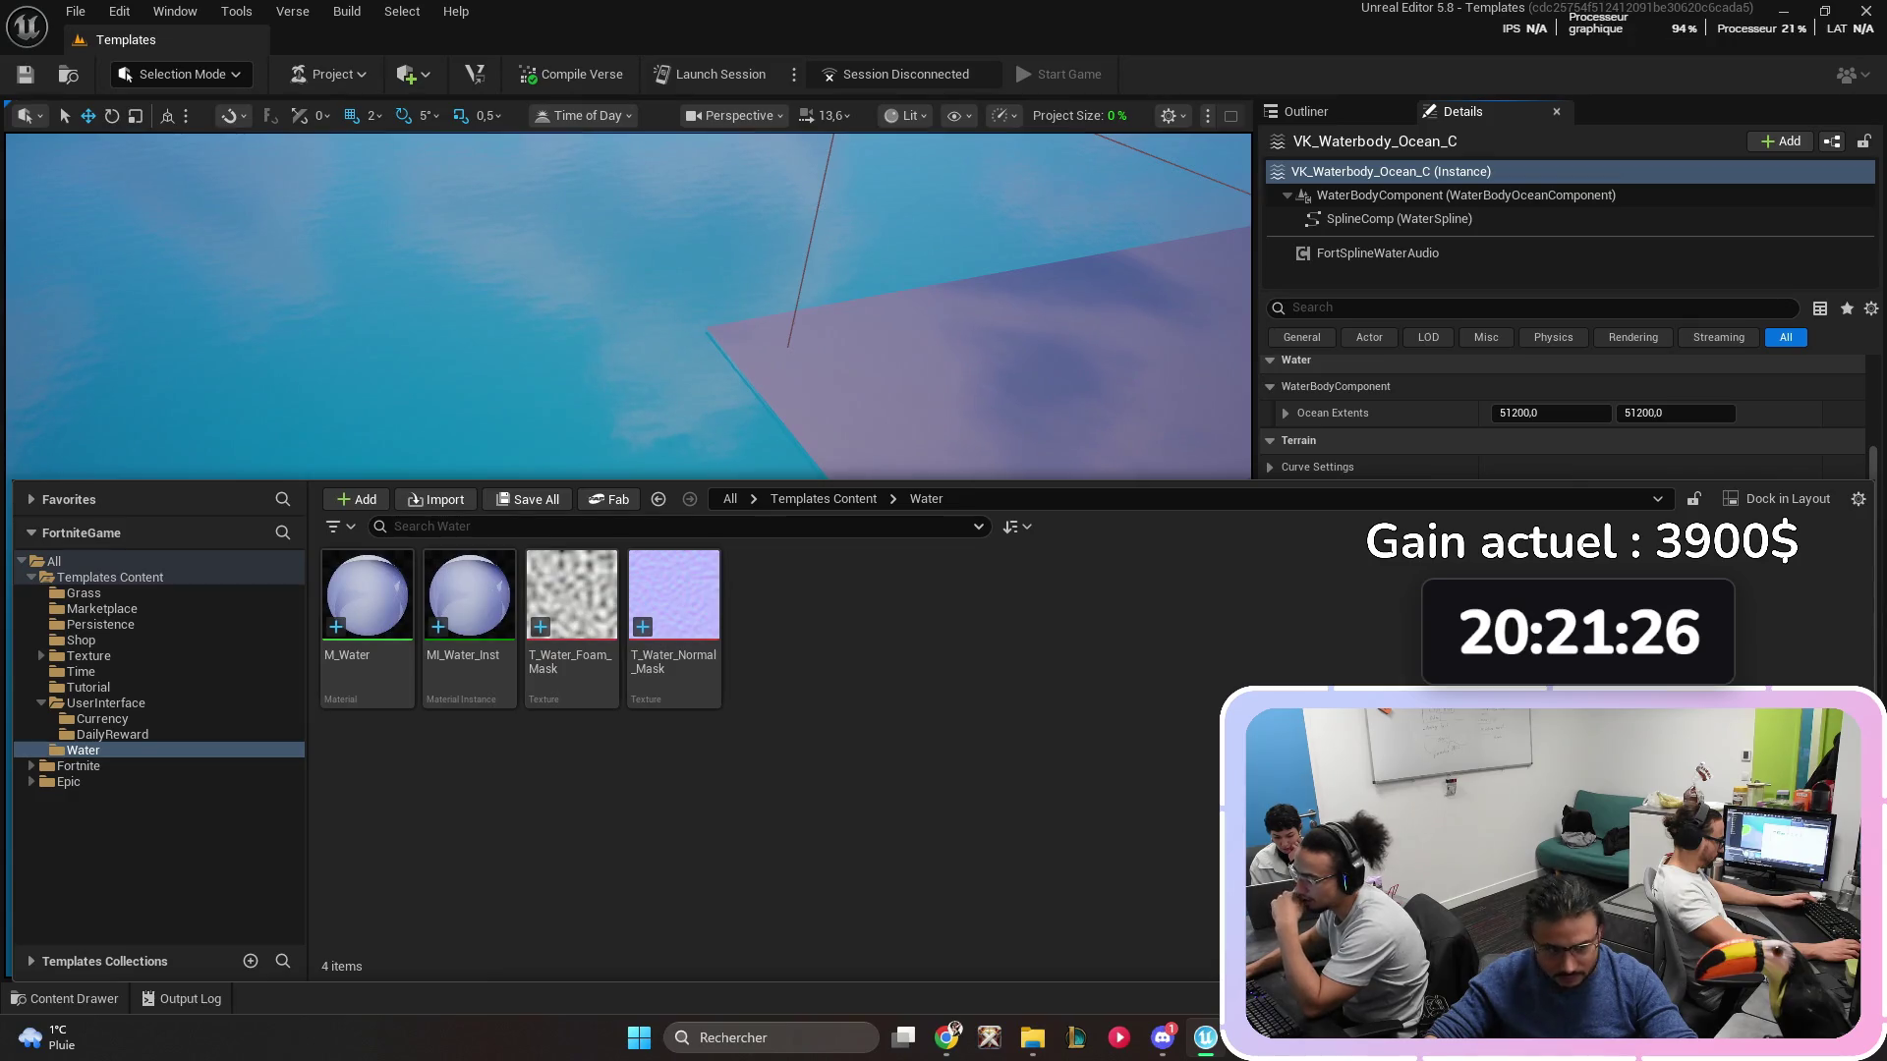
# - Drag T_Water_Foam_Mask_02 and T_Water_Normal_Mask_02 from Explorer into the Water folder
pyautogui.click(1031, 1038)
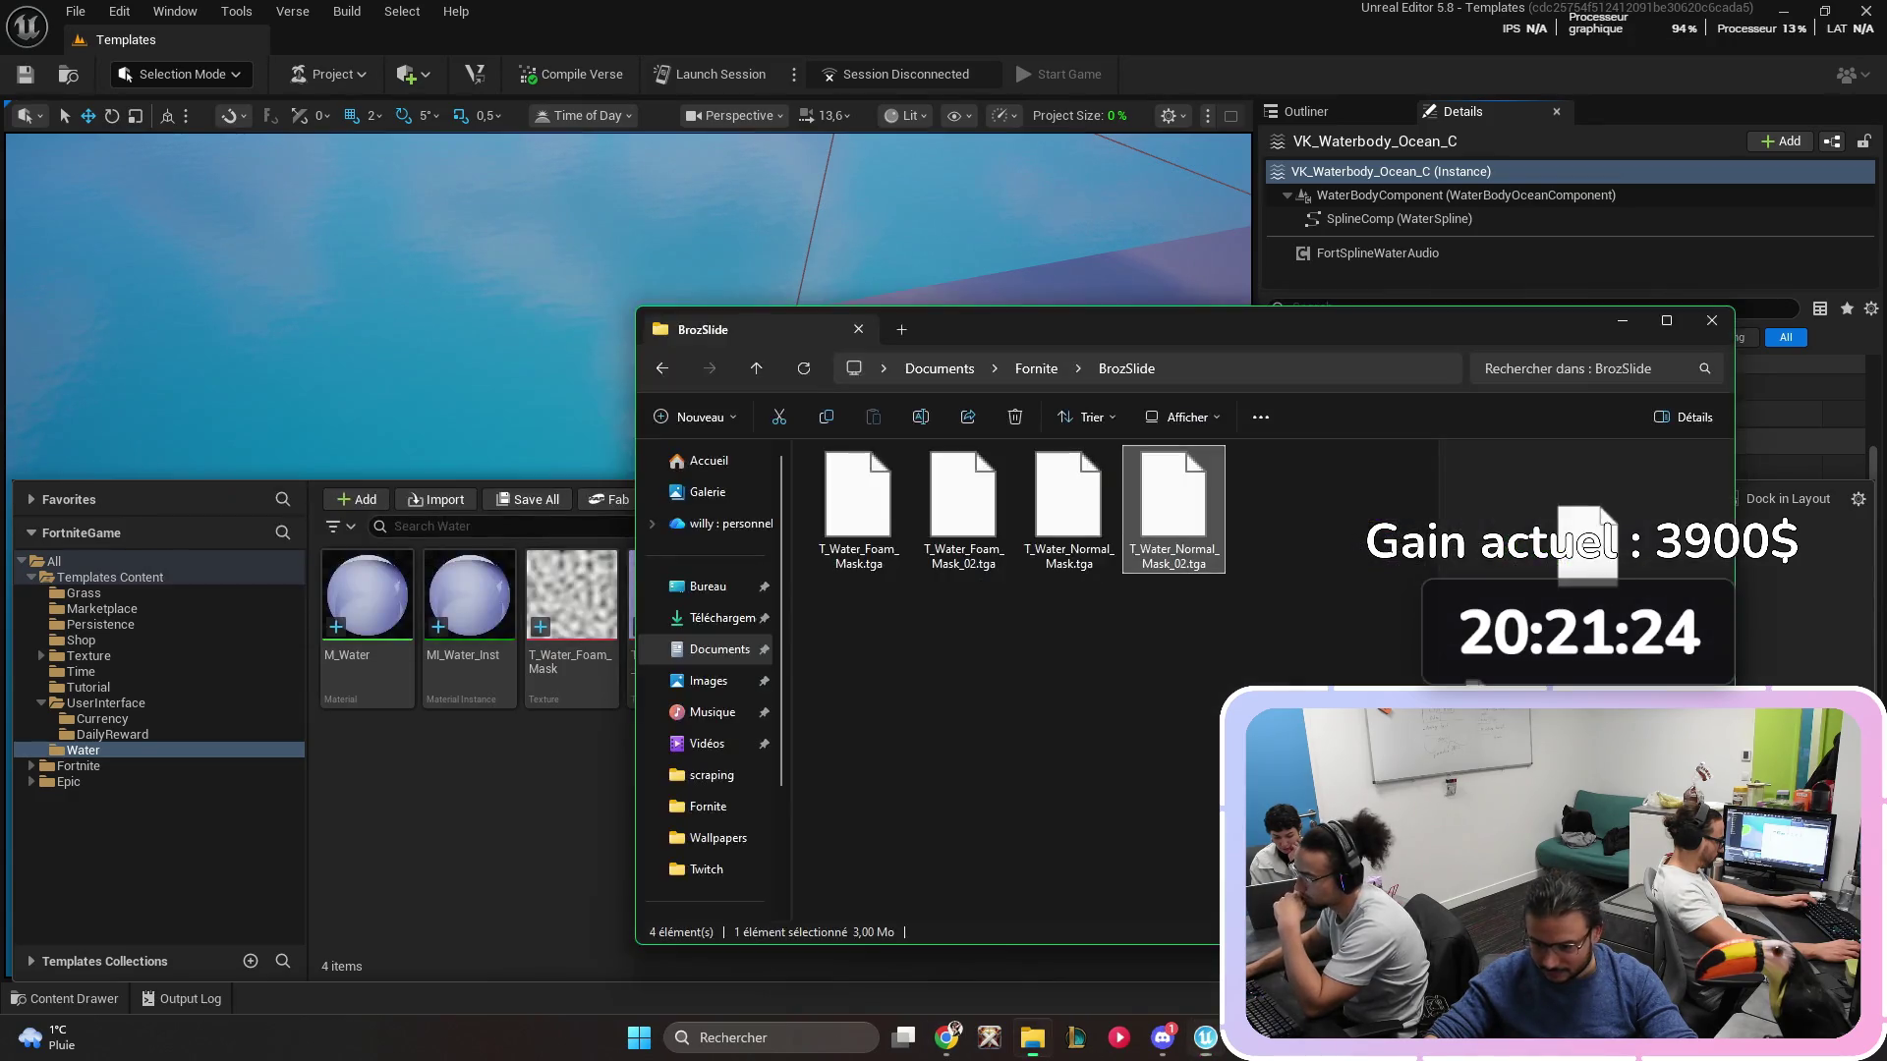
pyautogui.moveTo(1267, 337); pyautogui.dragTo(1340, 63)
pyautogui.click(1244, 231)
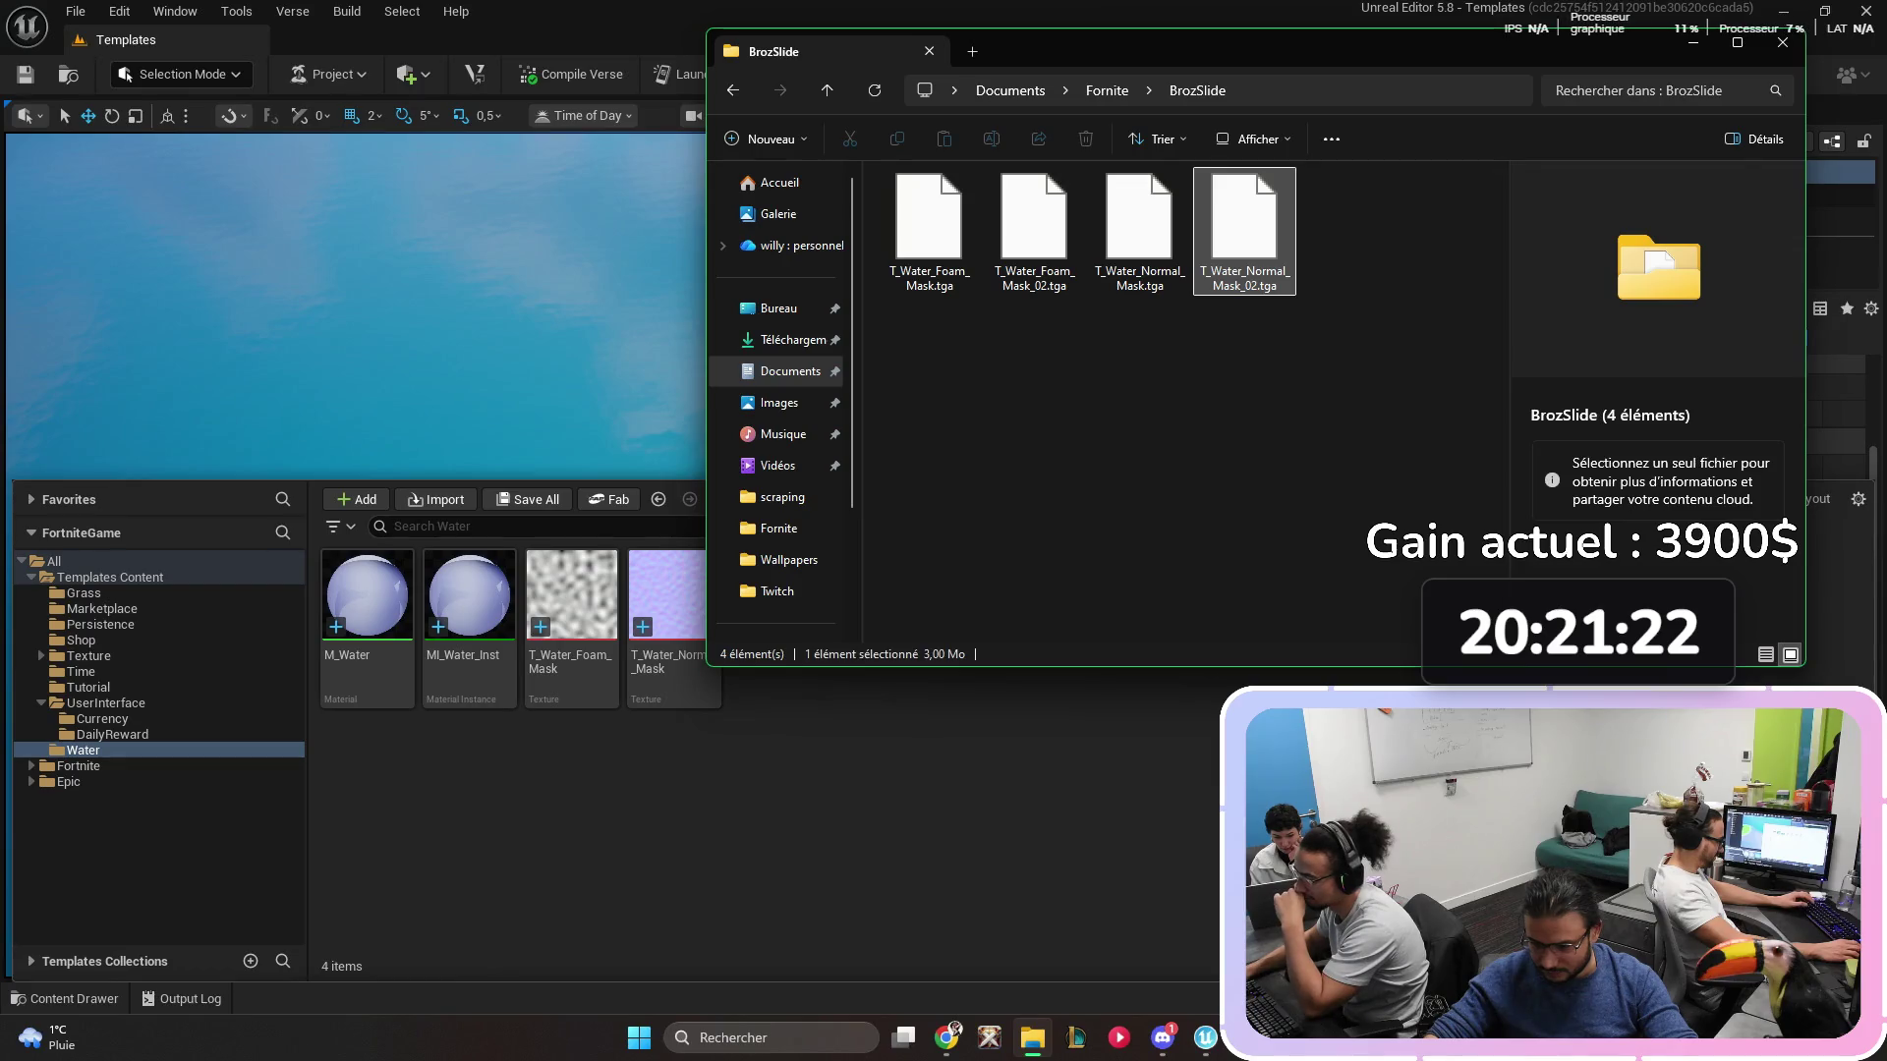
pyautogui.keyDown('ctrl'); pyautogui.click(1033, 231); pyautogui.keyUp('ctrl')
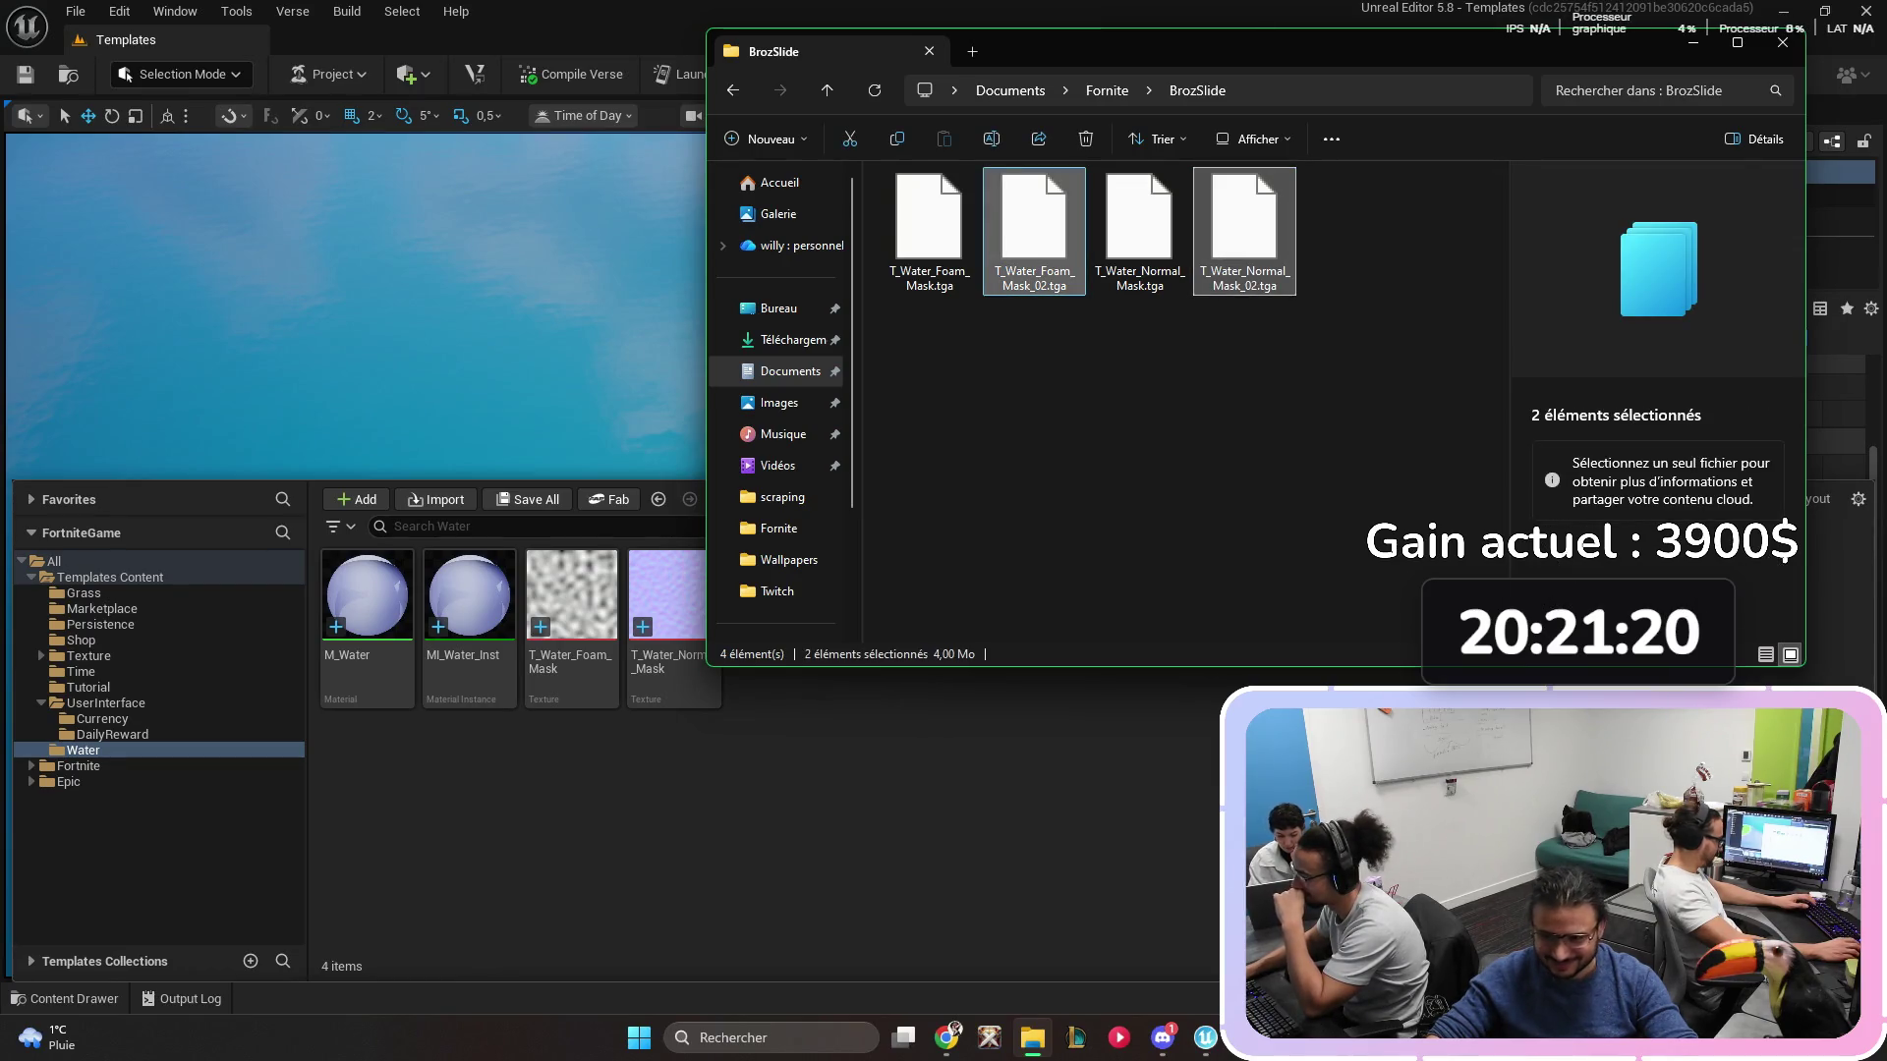
pyautogui.moveTo(1033, 231); pyautogui.dragTo(511, 806)
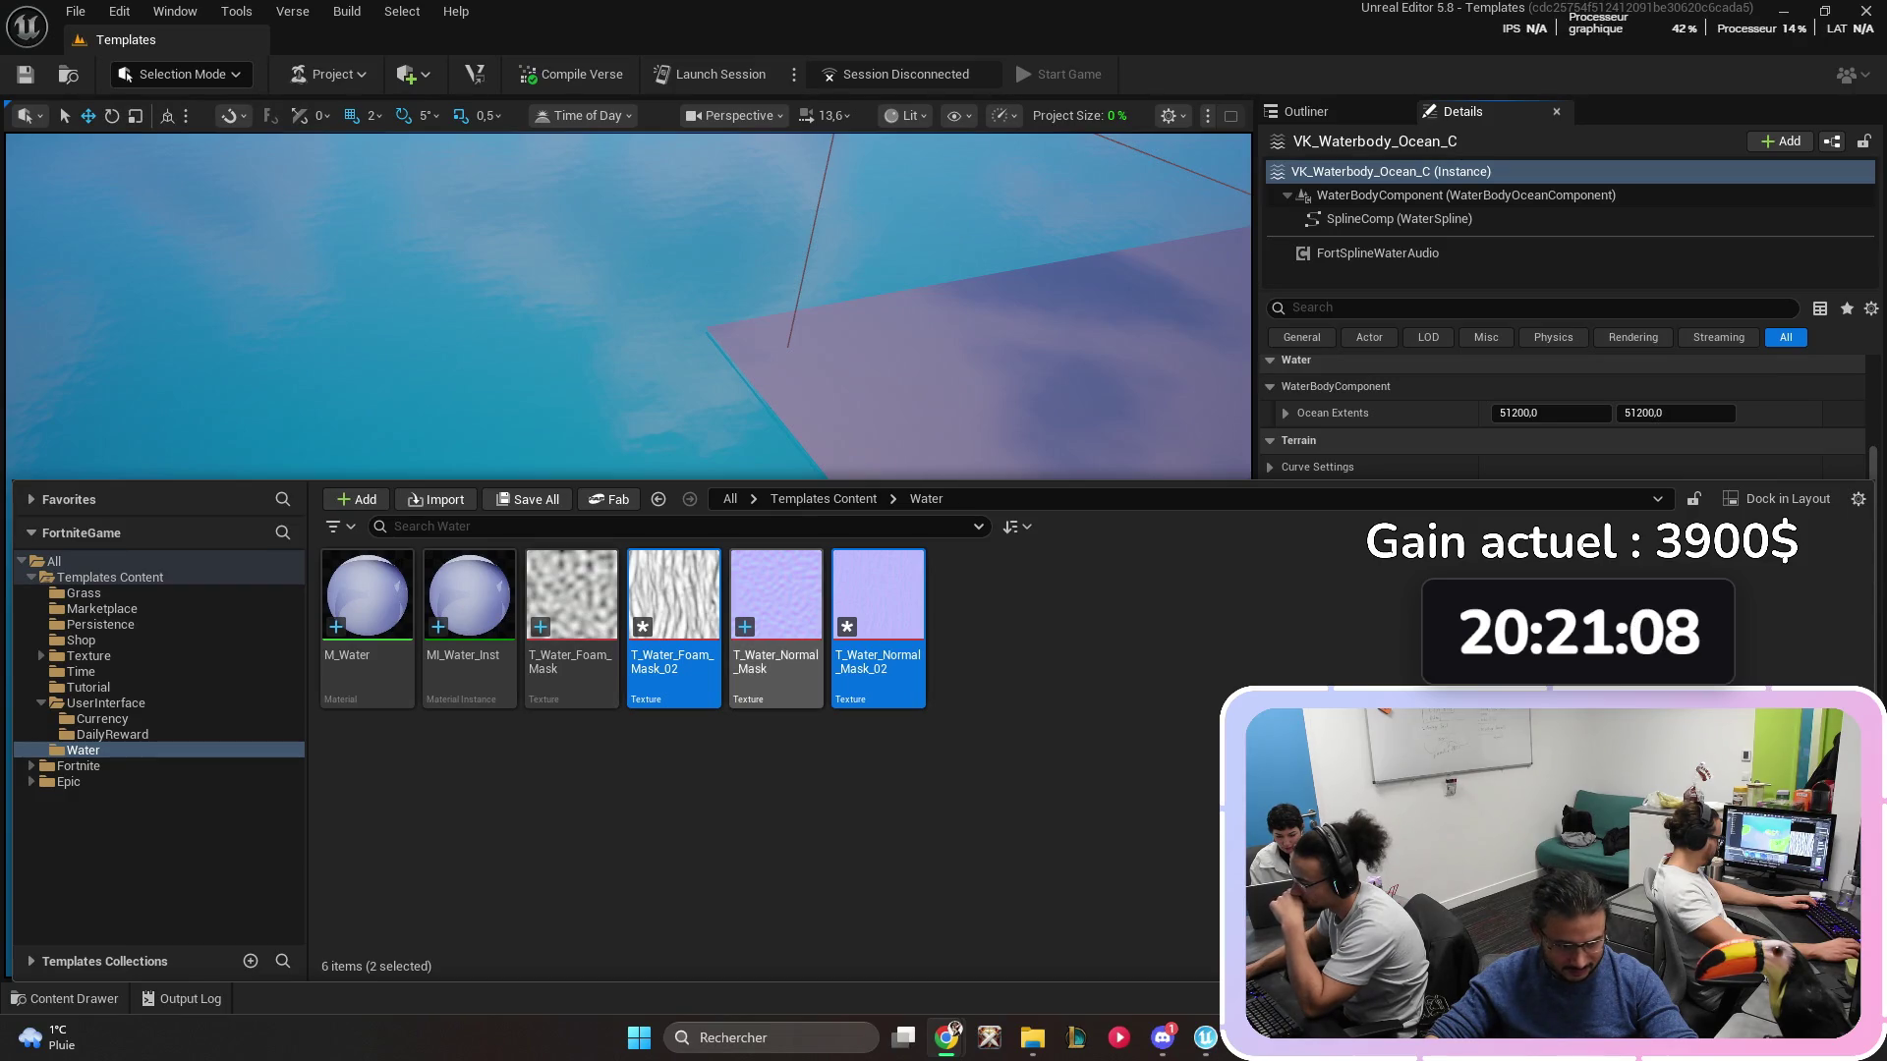
# - Set T_Water_Foam_Mask_02 compression to Masks (no sRGB), then open MI_Water_Inst
pyautogui.keyDown('ctrl'); pyautogui.click(877, 619); pyautogui.keyUp('ctrl')
pyautogui.press('Return')
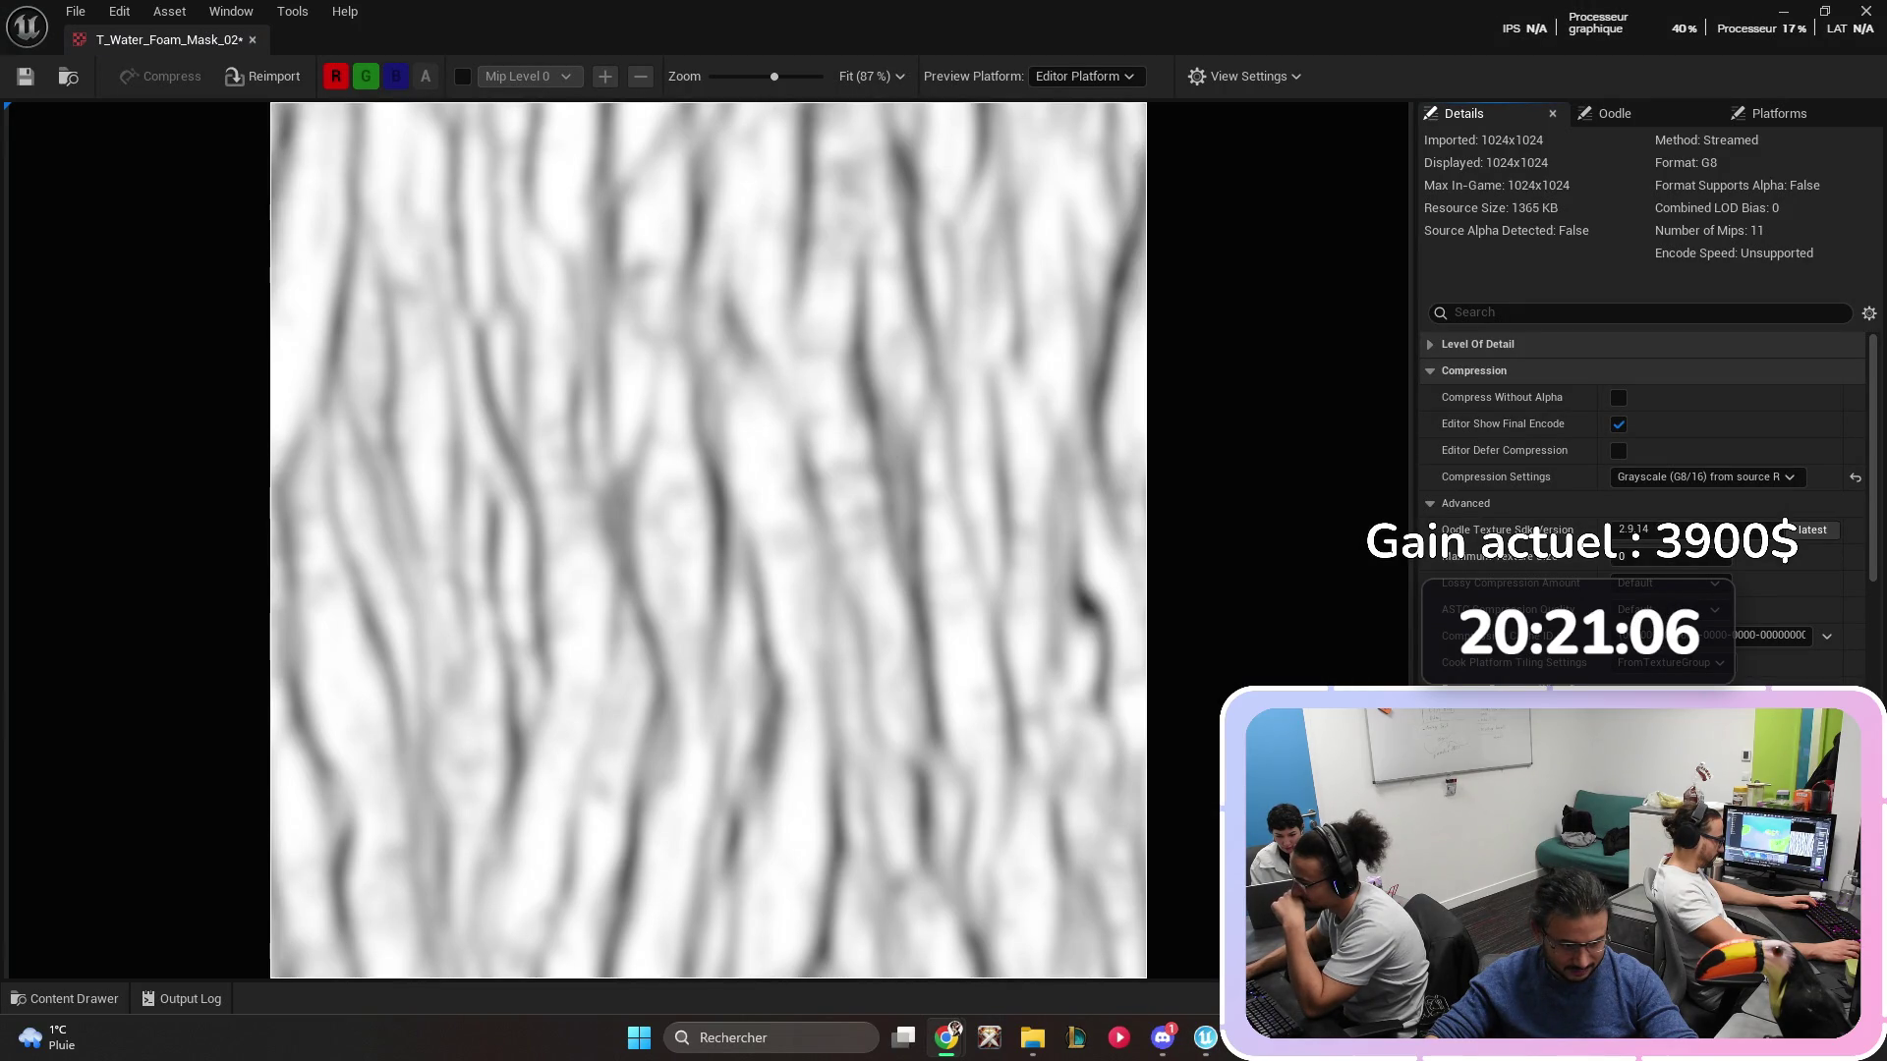
pyautogui.click(1695, 477)
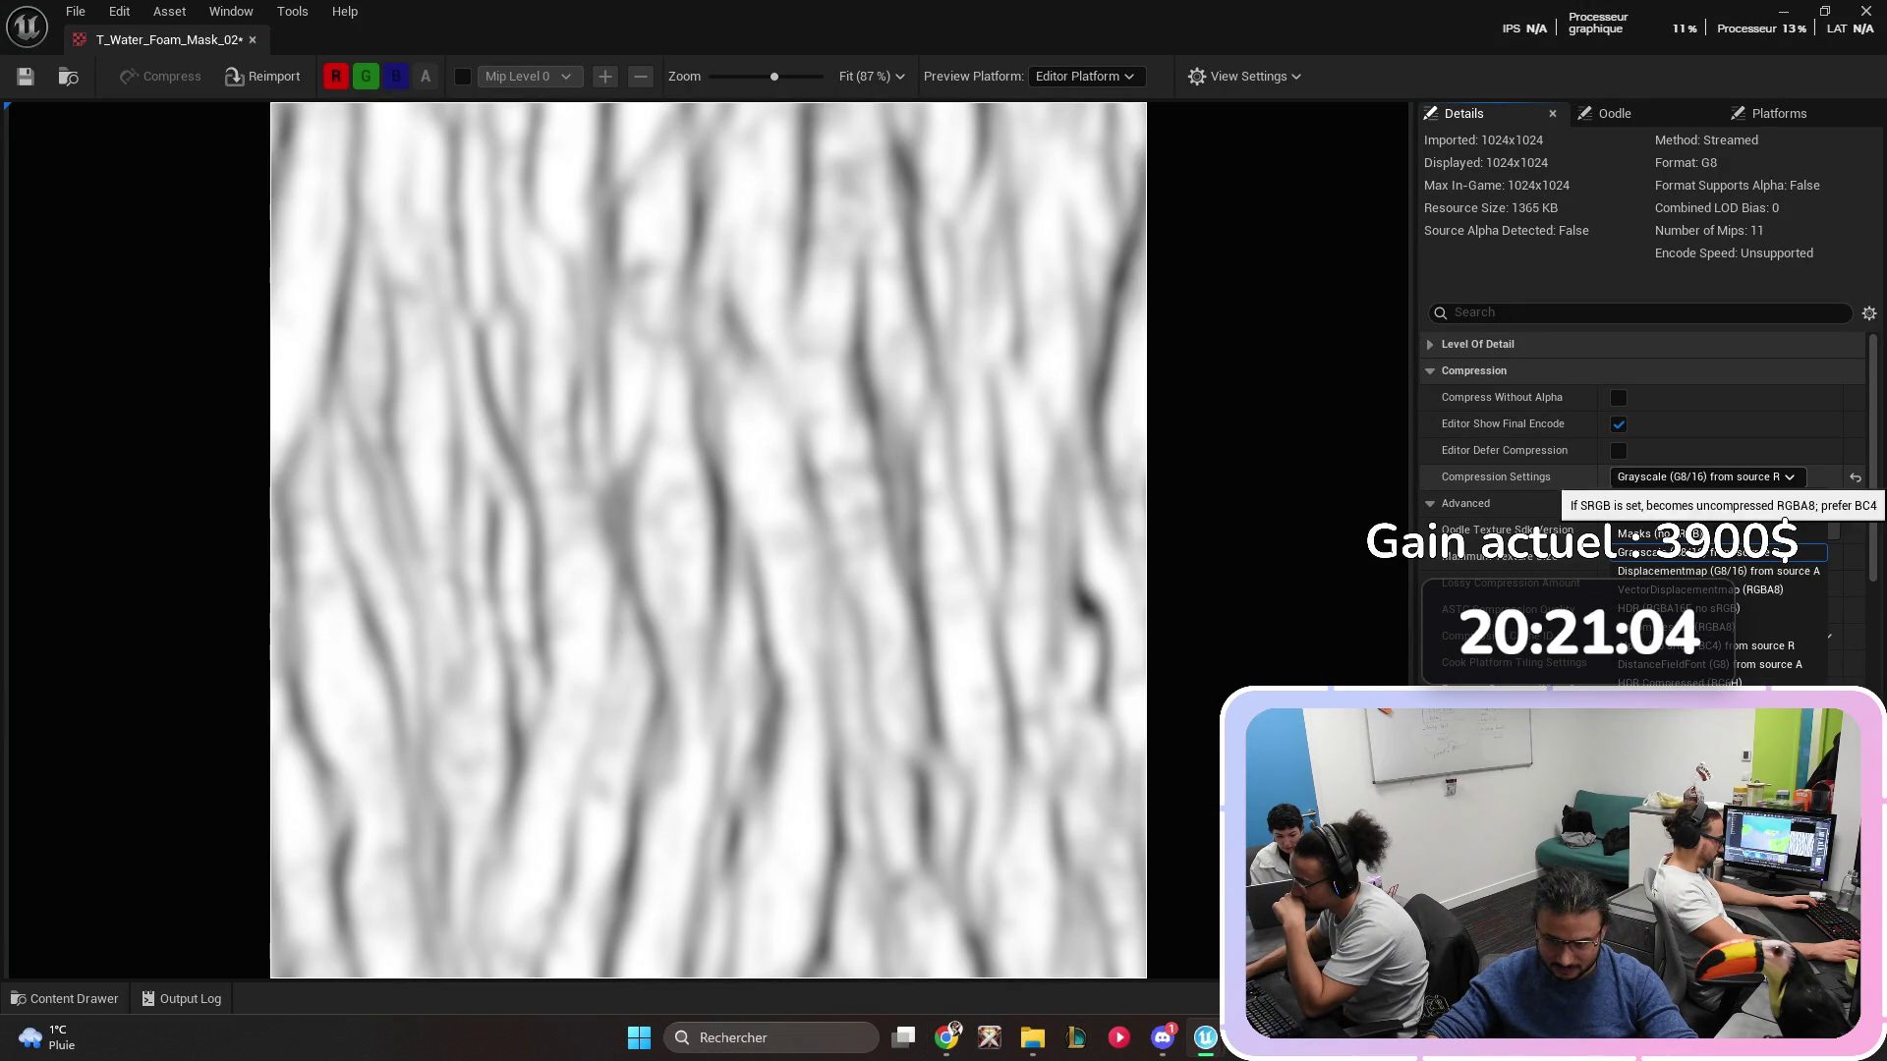
pyautogui.click(1658, 534)
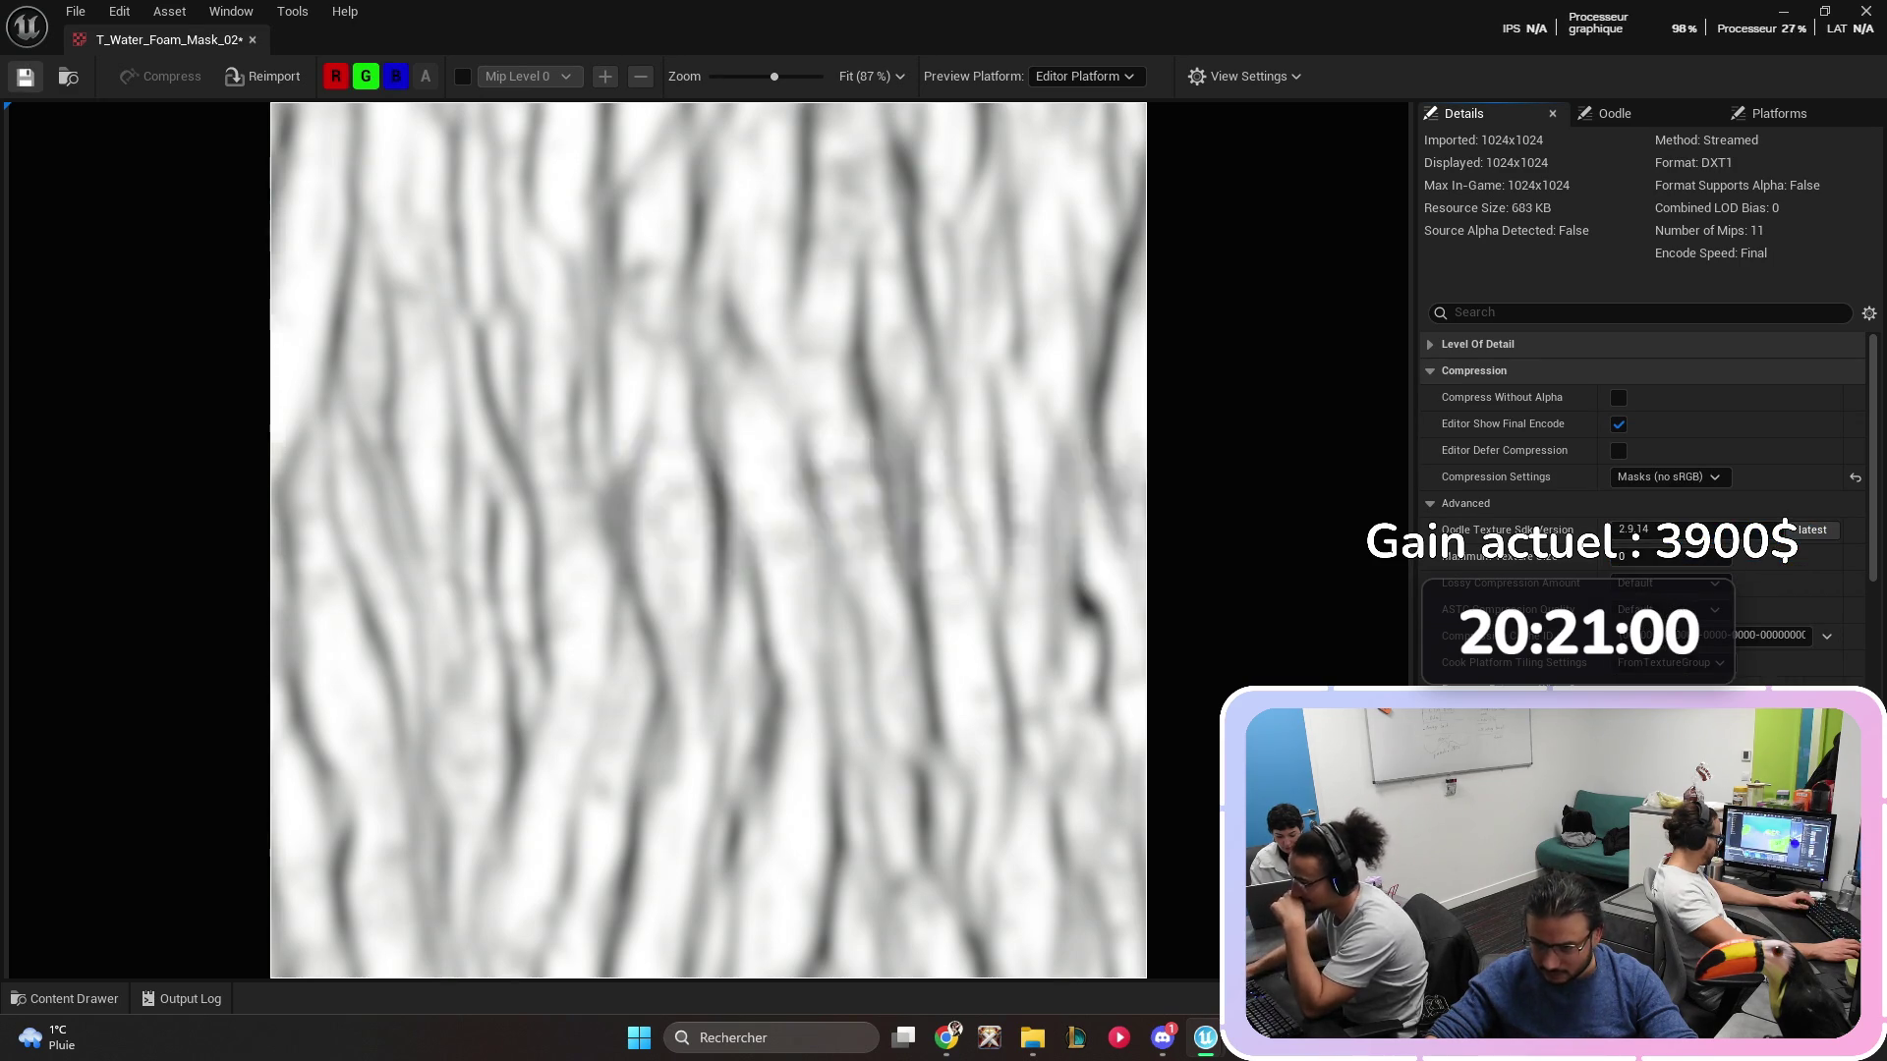
pyautogui.hotkey('ctrl', 'w')
pyautogui.hotkey('ctrl', 'space')
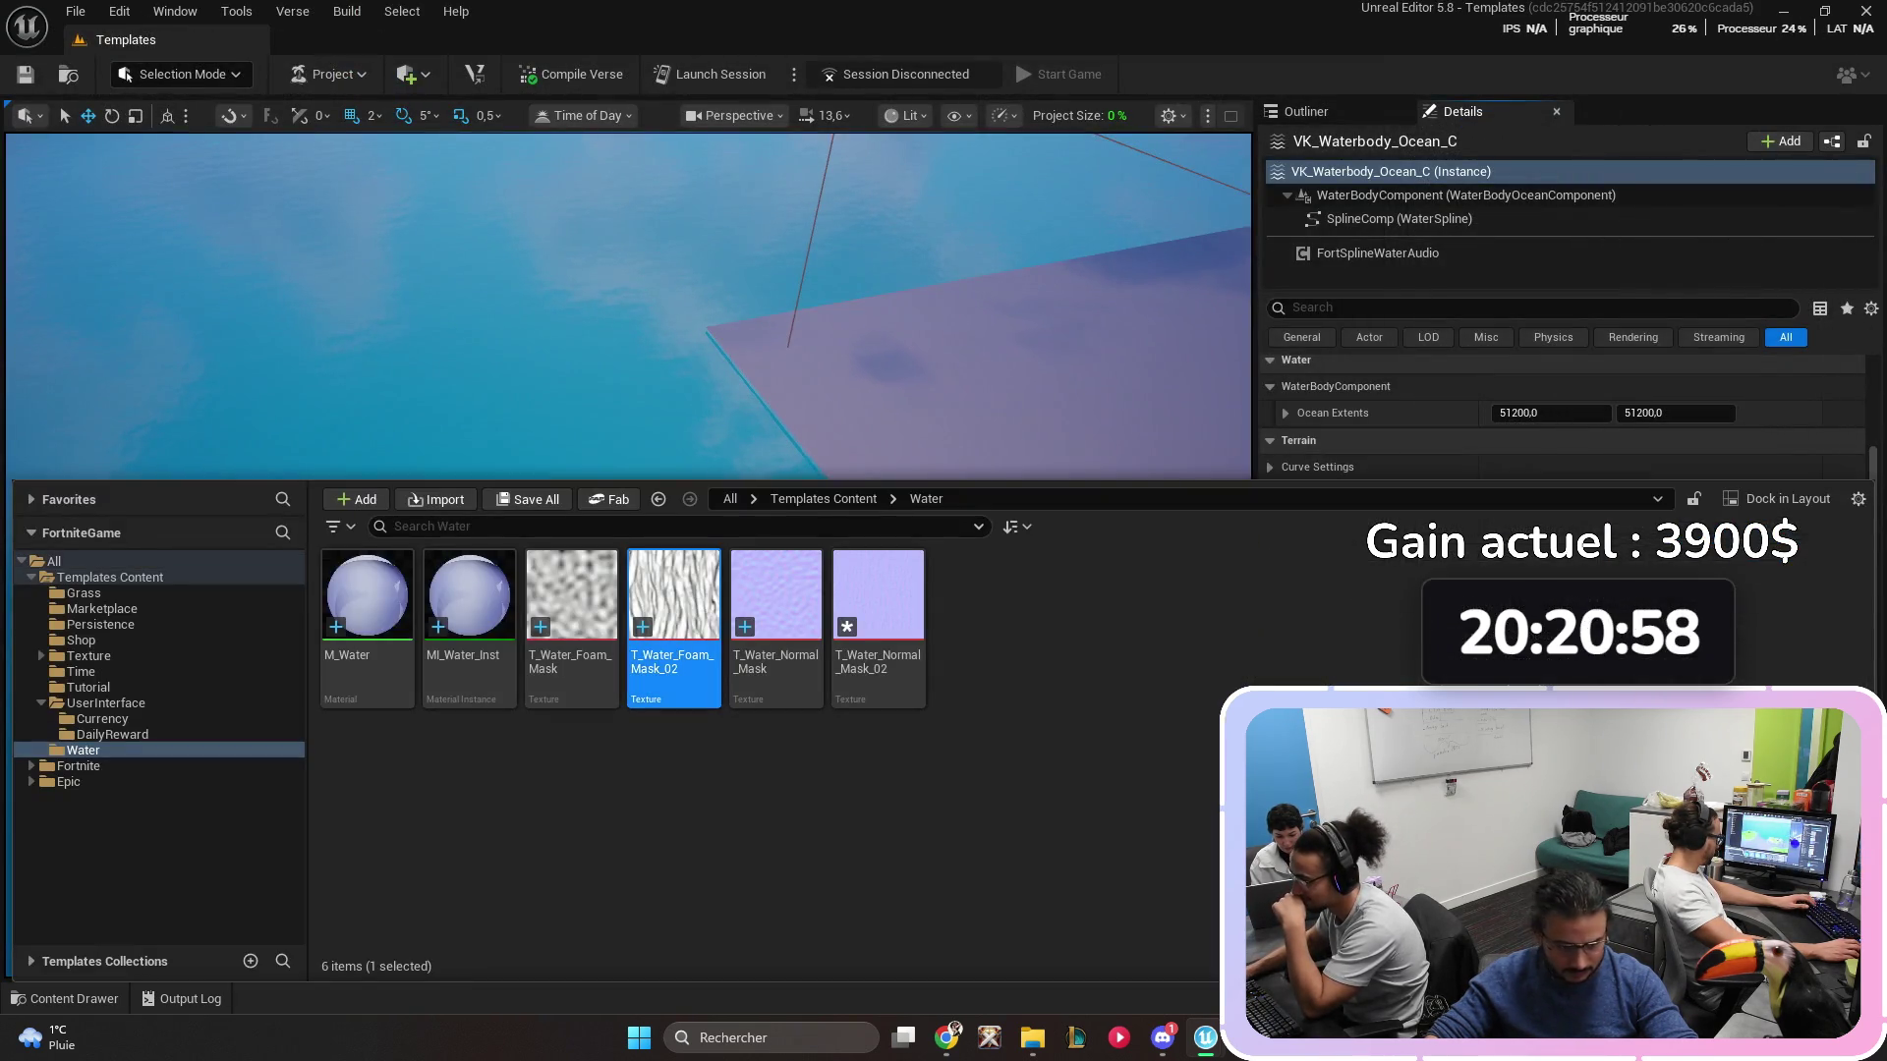
pyautogui.doubleClick(469, 595)
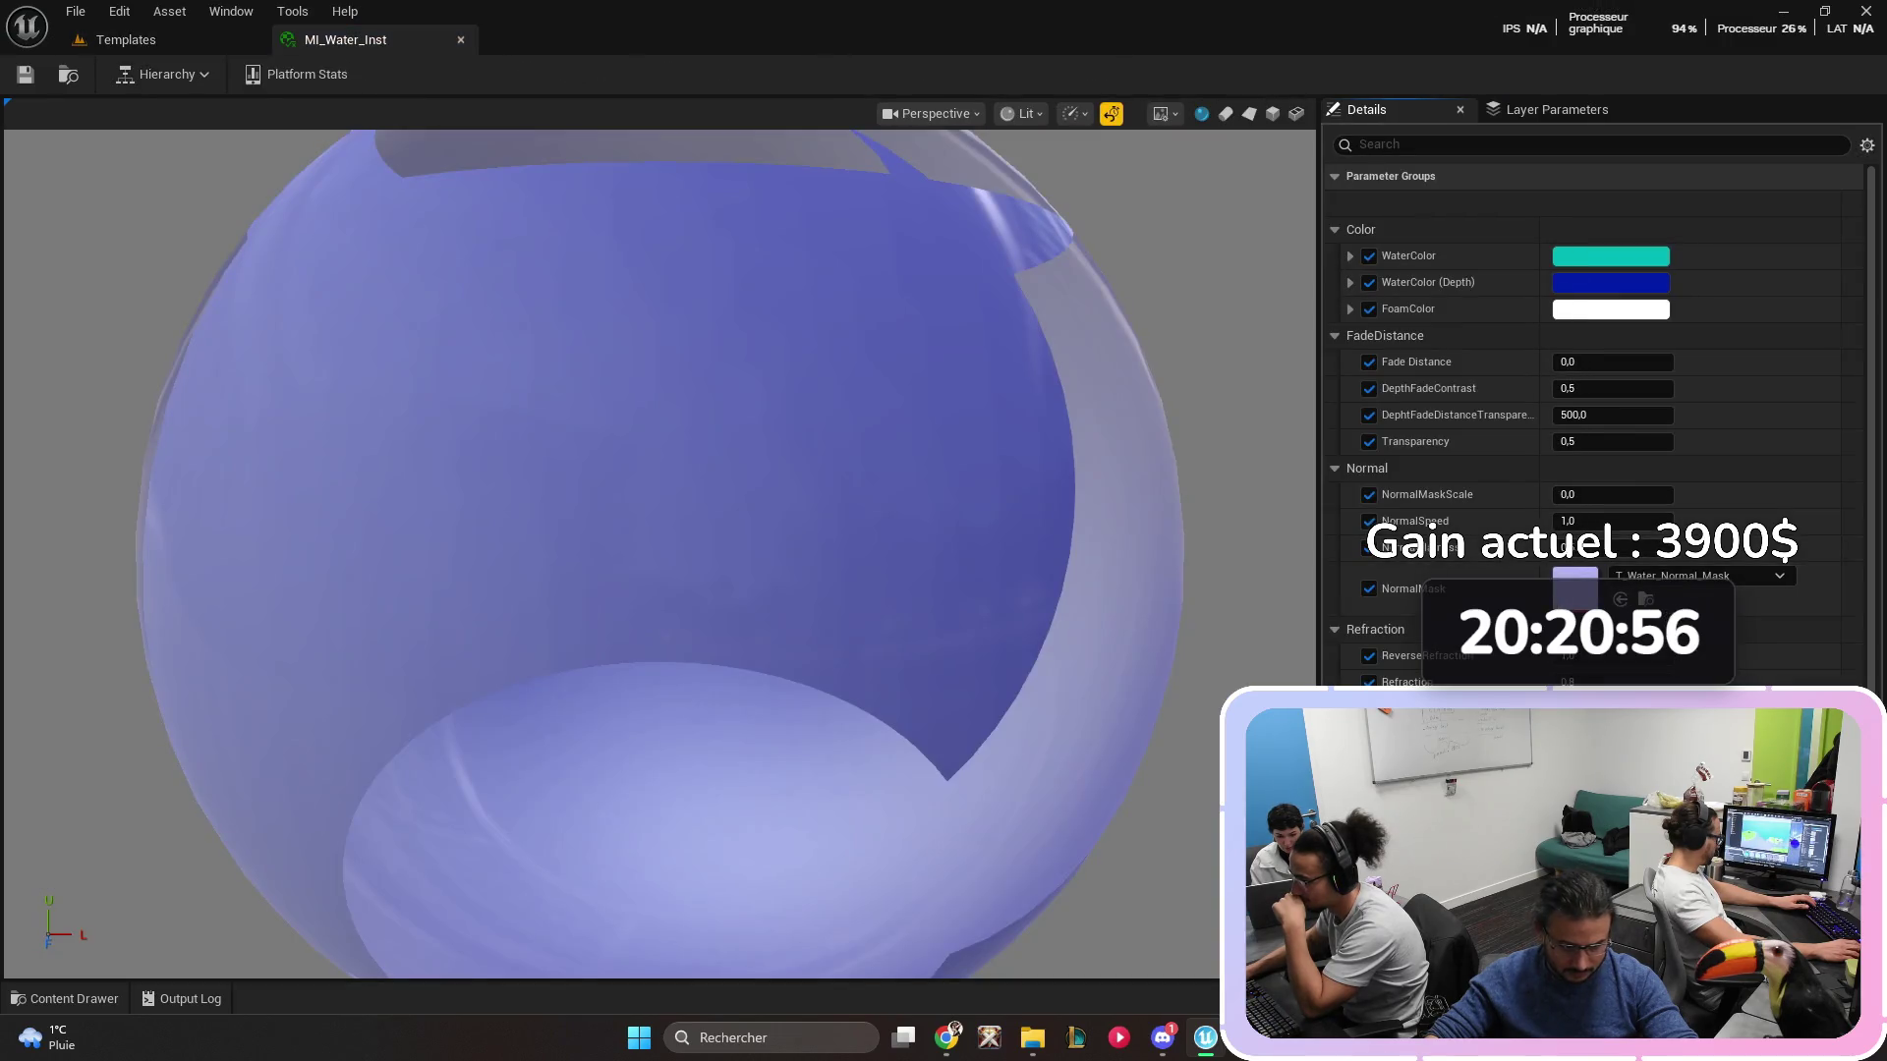
# - Float the MI_Water_Inst editor into its own larger window with a wider parameter list
pyautogui.moveTo(344, 40)
pyautogui.mouseDown()
pyautogui.moveTo(825, 192)
pyautogui.moveTo(889, 263)
pyautogui.mouseUp()
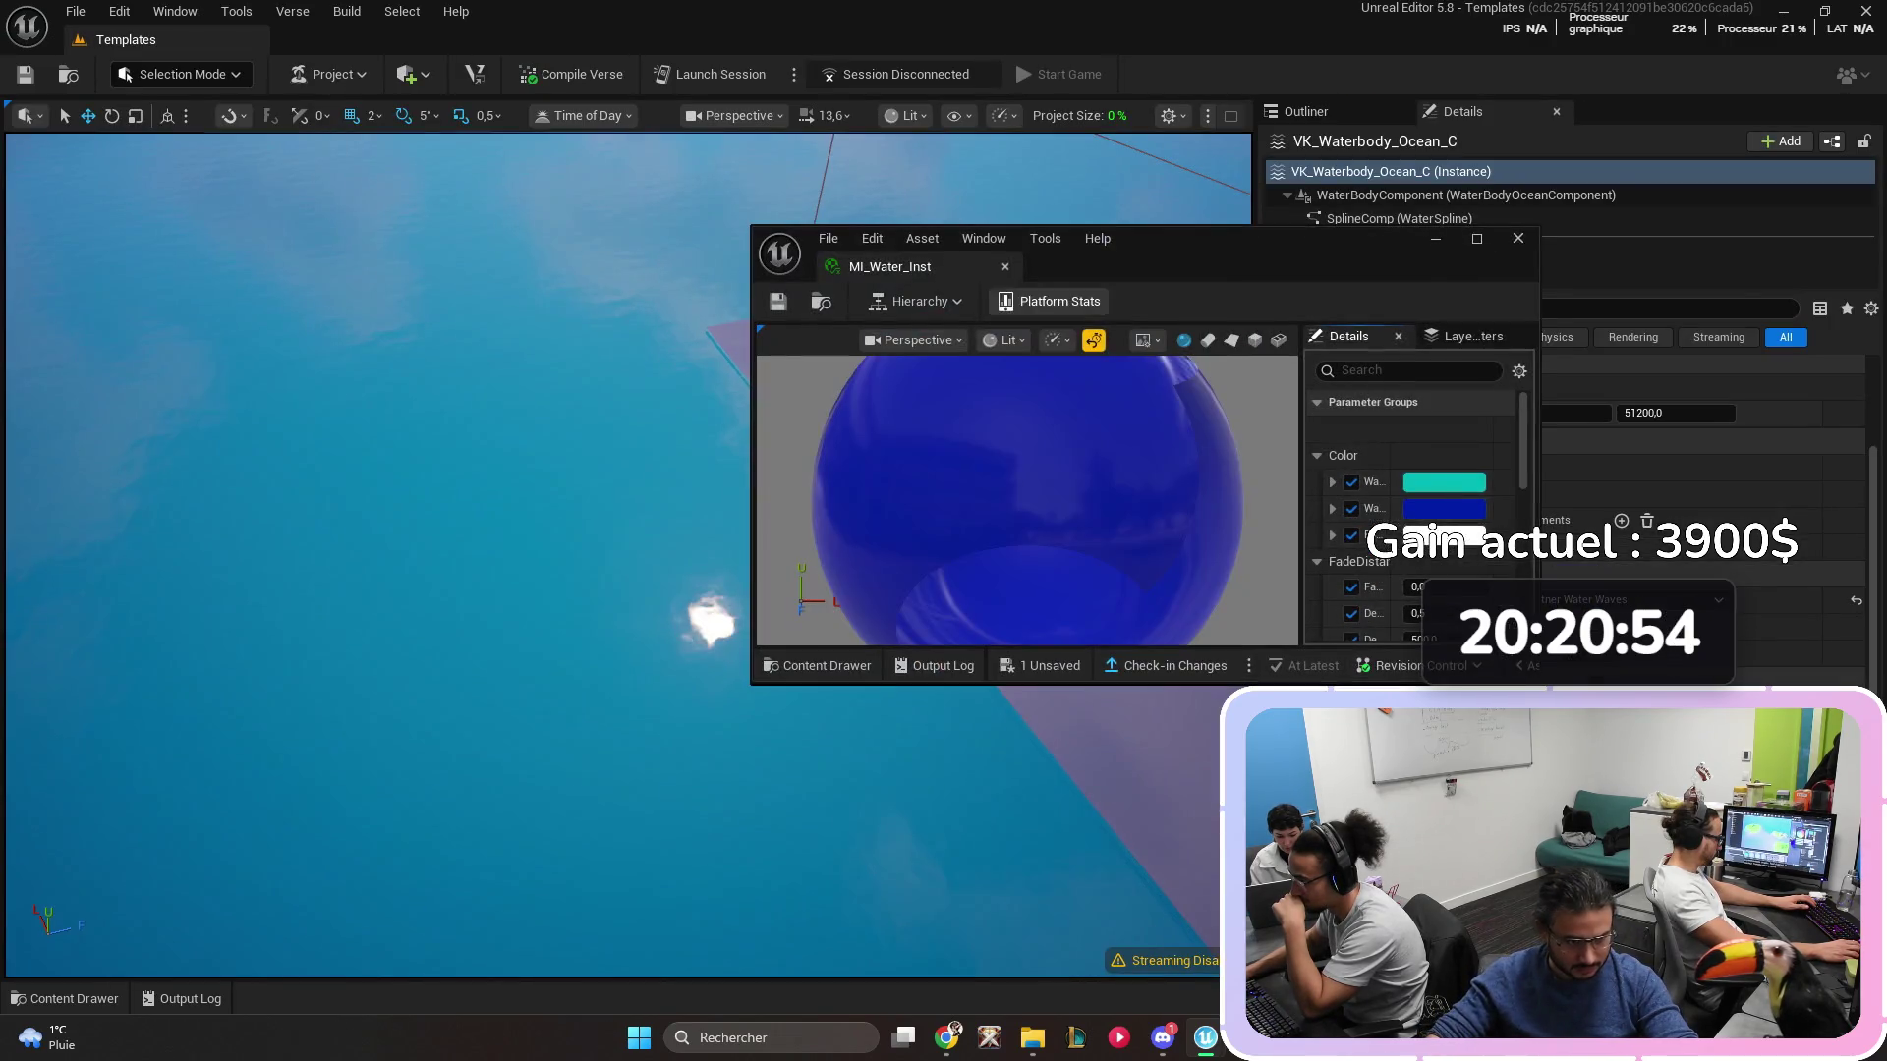
pyautogui.moveTo(1140, 227); pyautogui.dragTo(1140, 46)
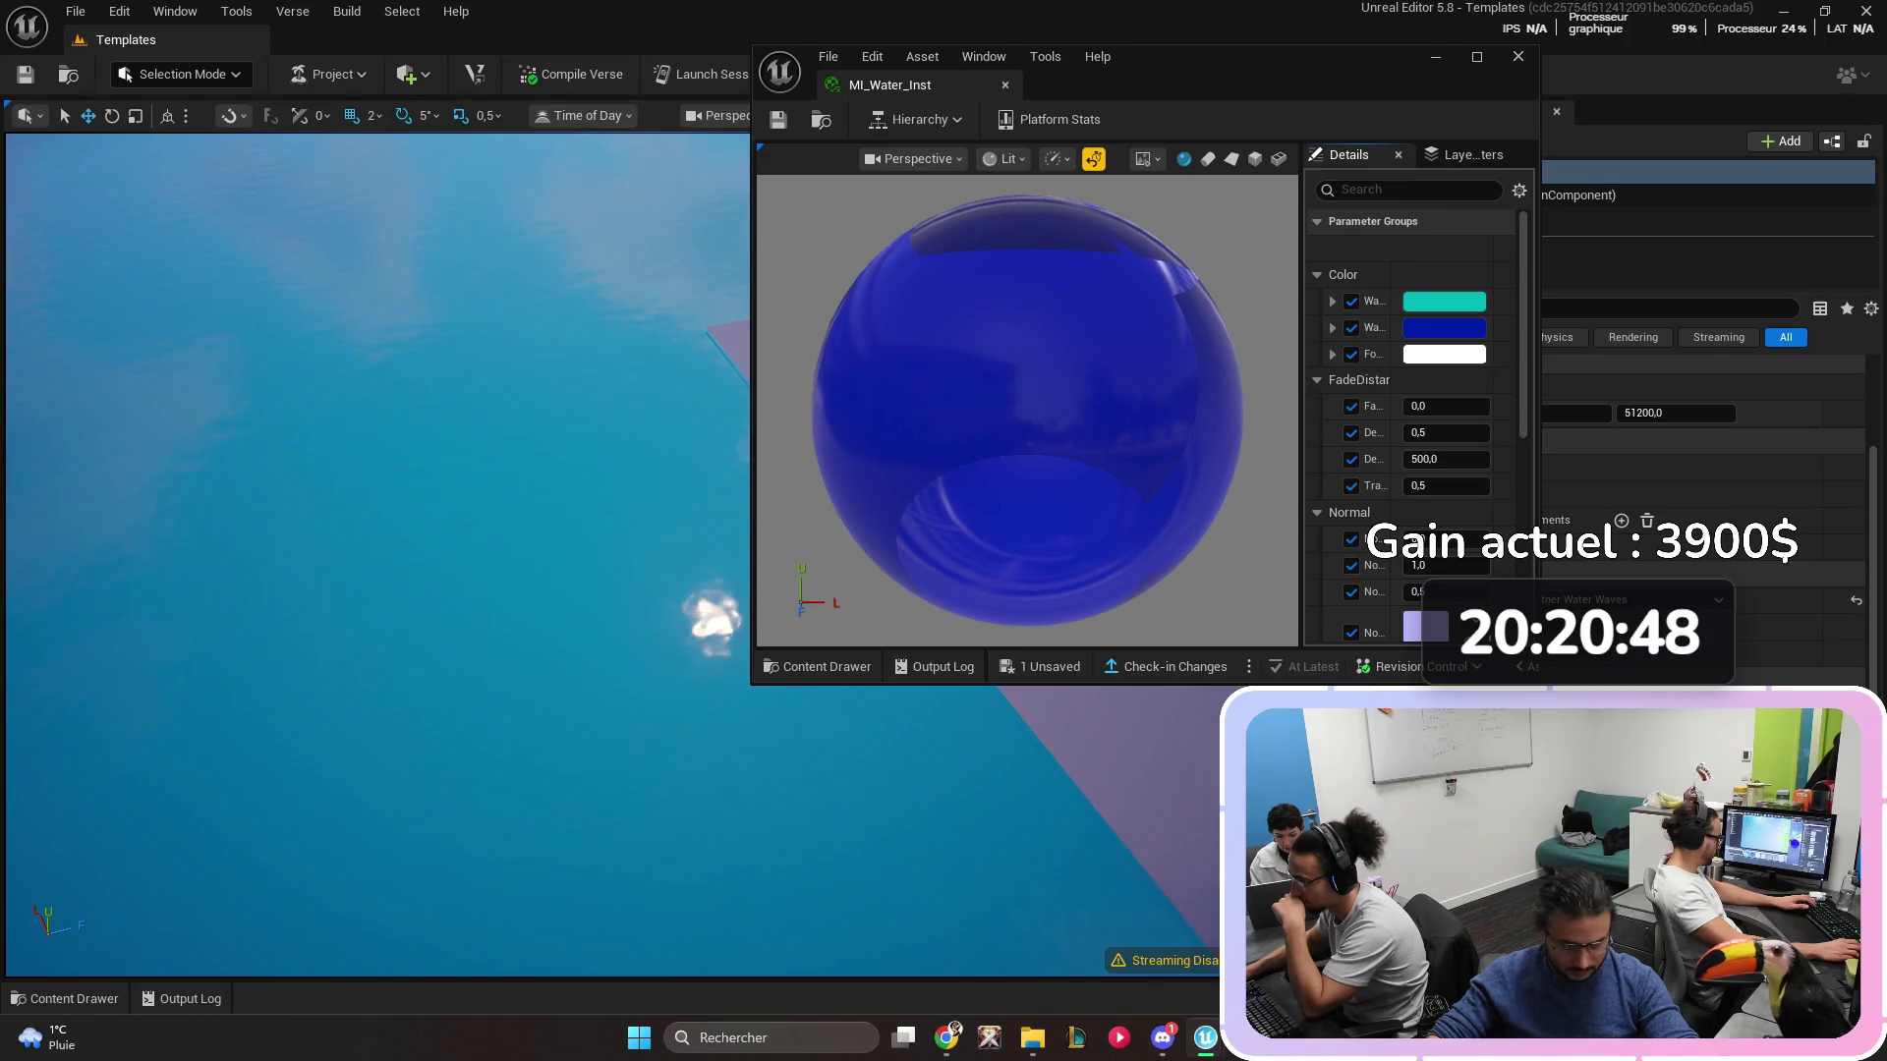
pyautogui.moveTo(1097, 685); pyautogui.dragTo(1097, 968)
pyautogui.moveTo(1207, 61); pyautogui.dragTo(1329, 40)
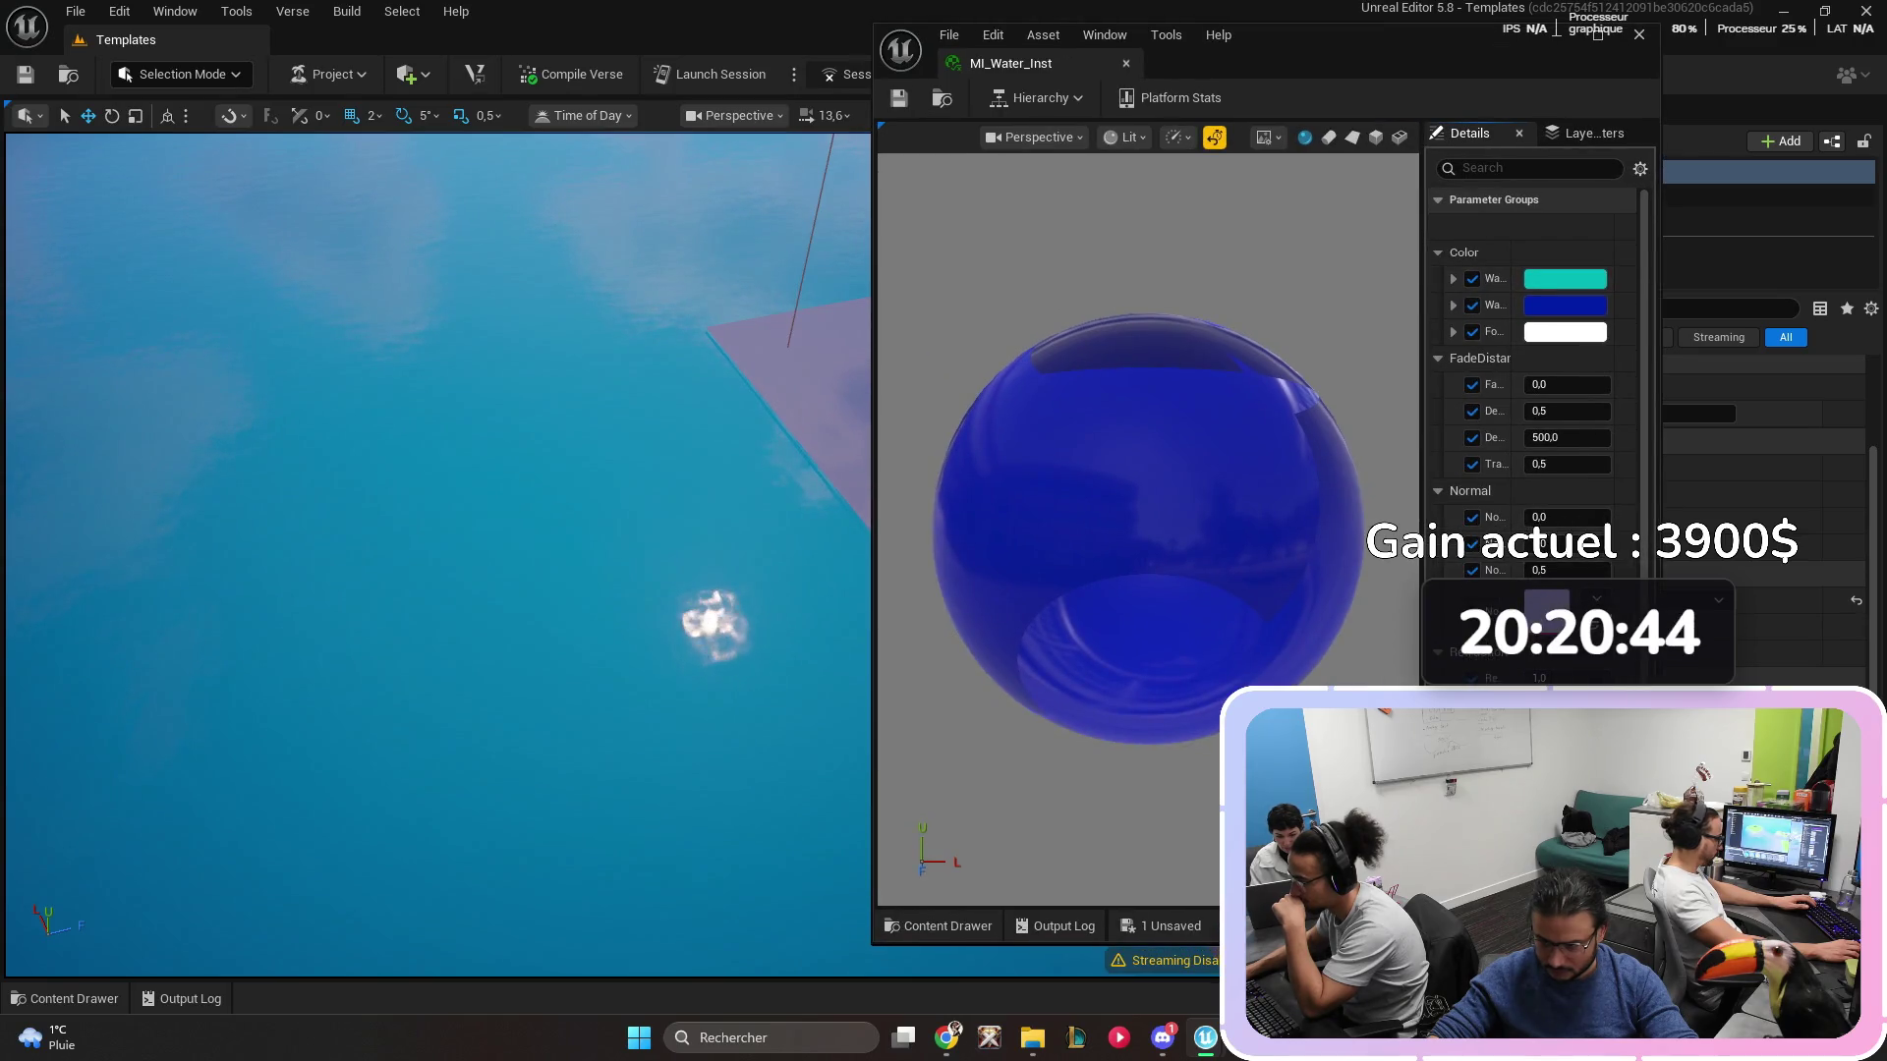
pyautogui.moveTo(1420, 393); pyautogui.dragTo(1256, 393)
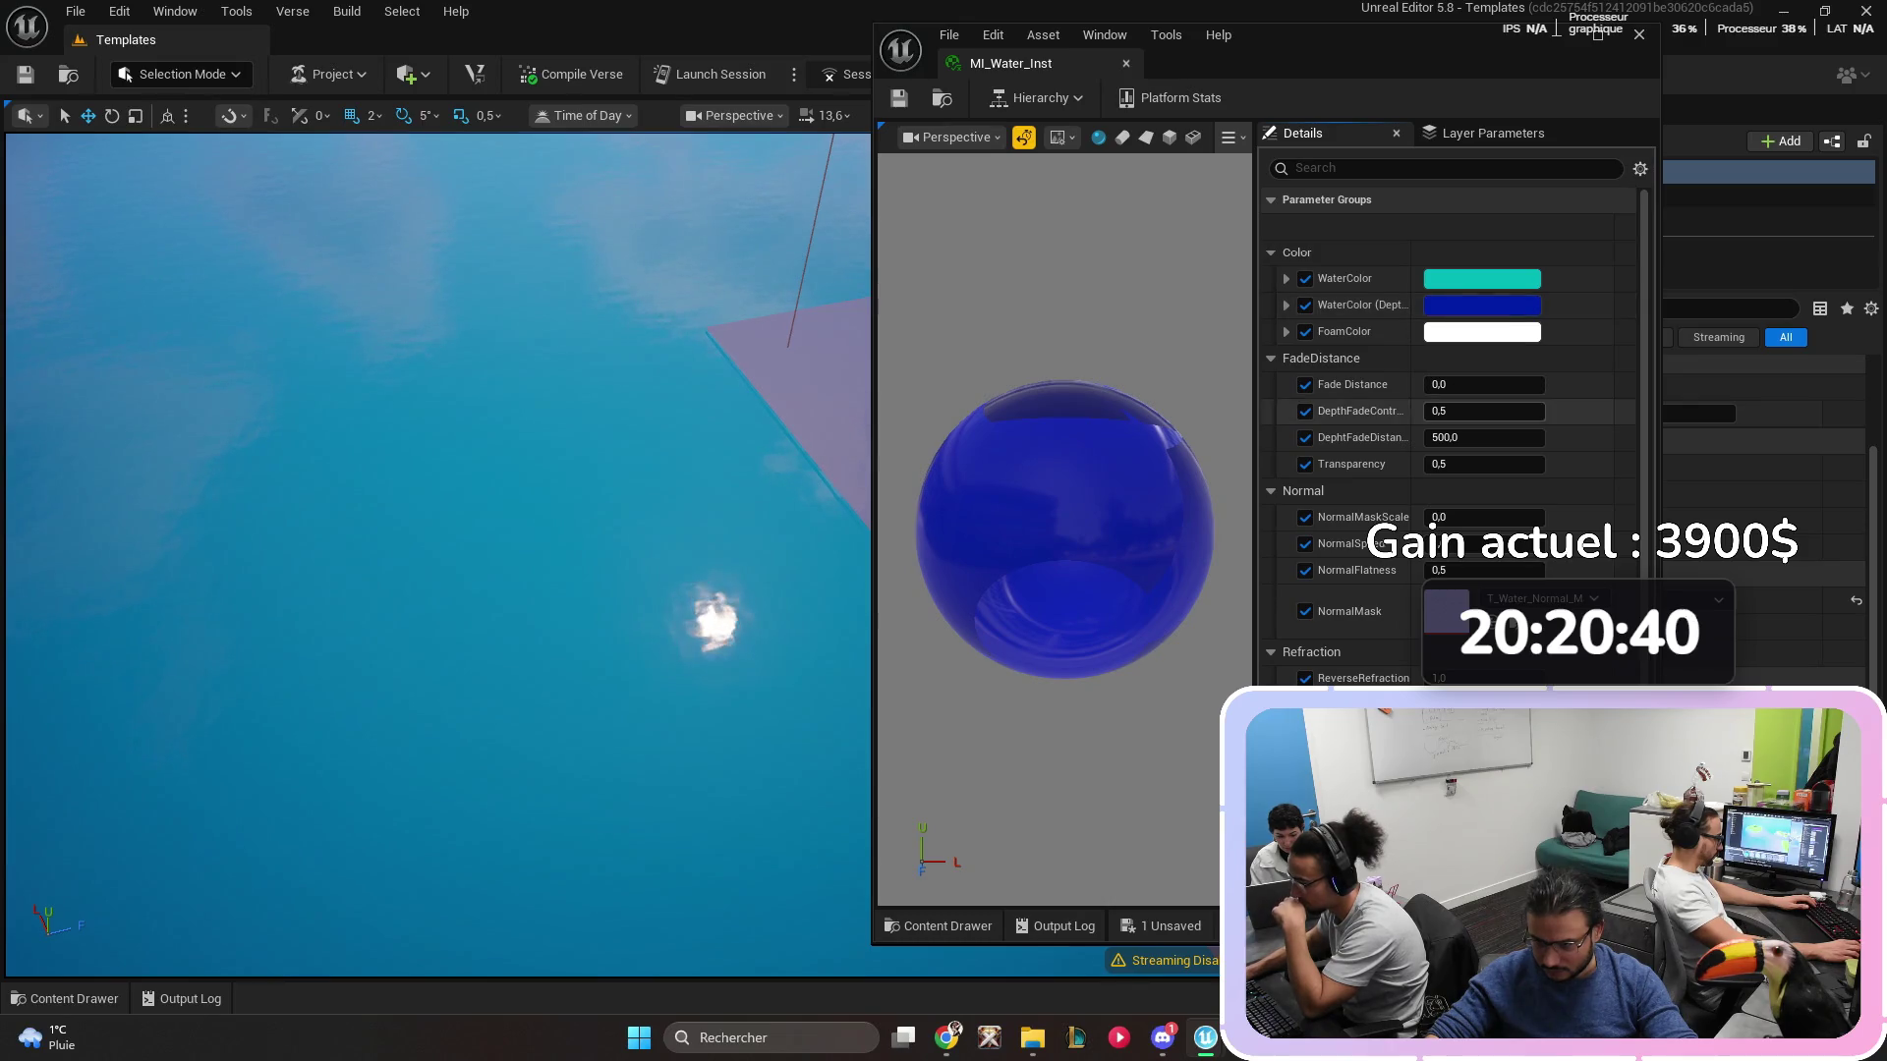
# - Try magenta WaterColor and yellow depth colours, then cancel and undo to keep the originals
pyautogui.click(1482, 279)
pyautogui.click(1190, 370)
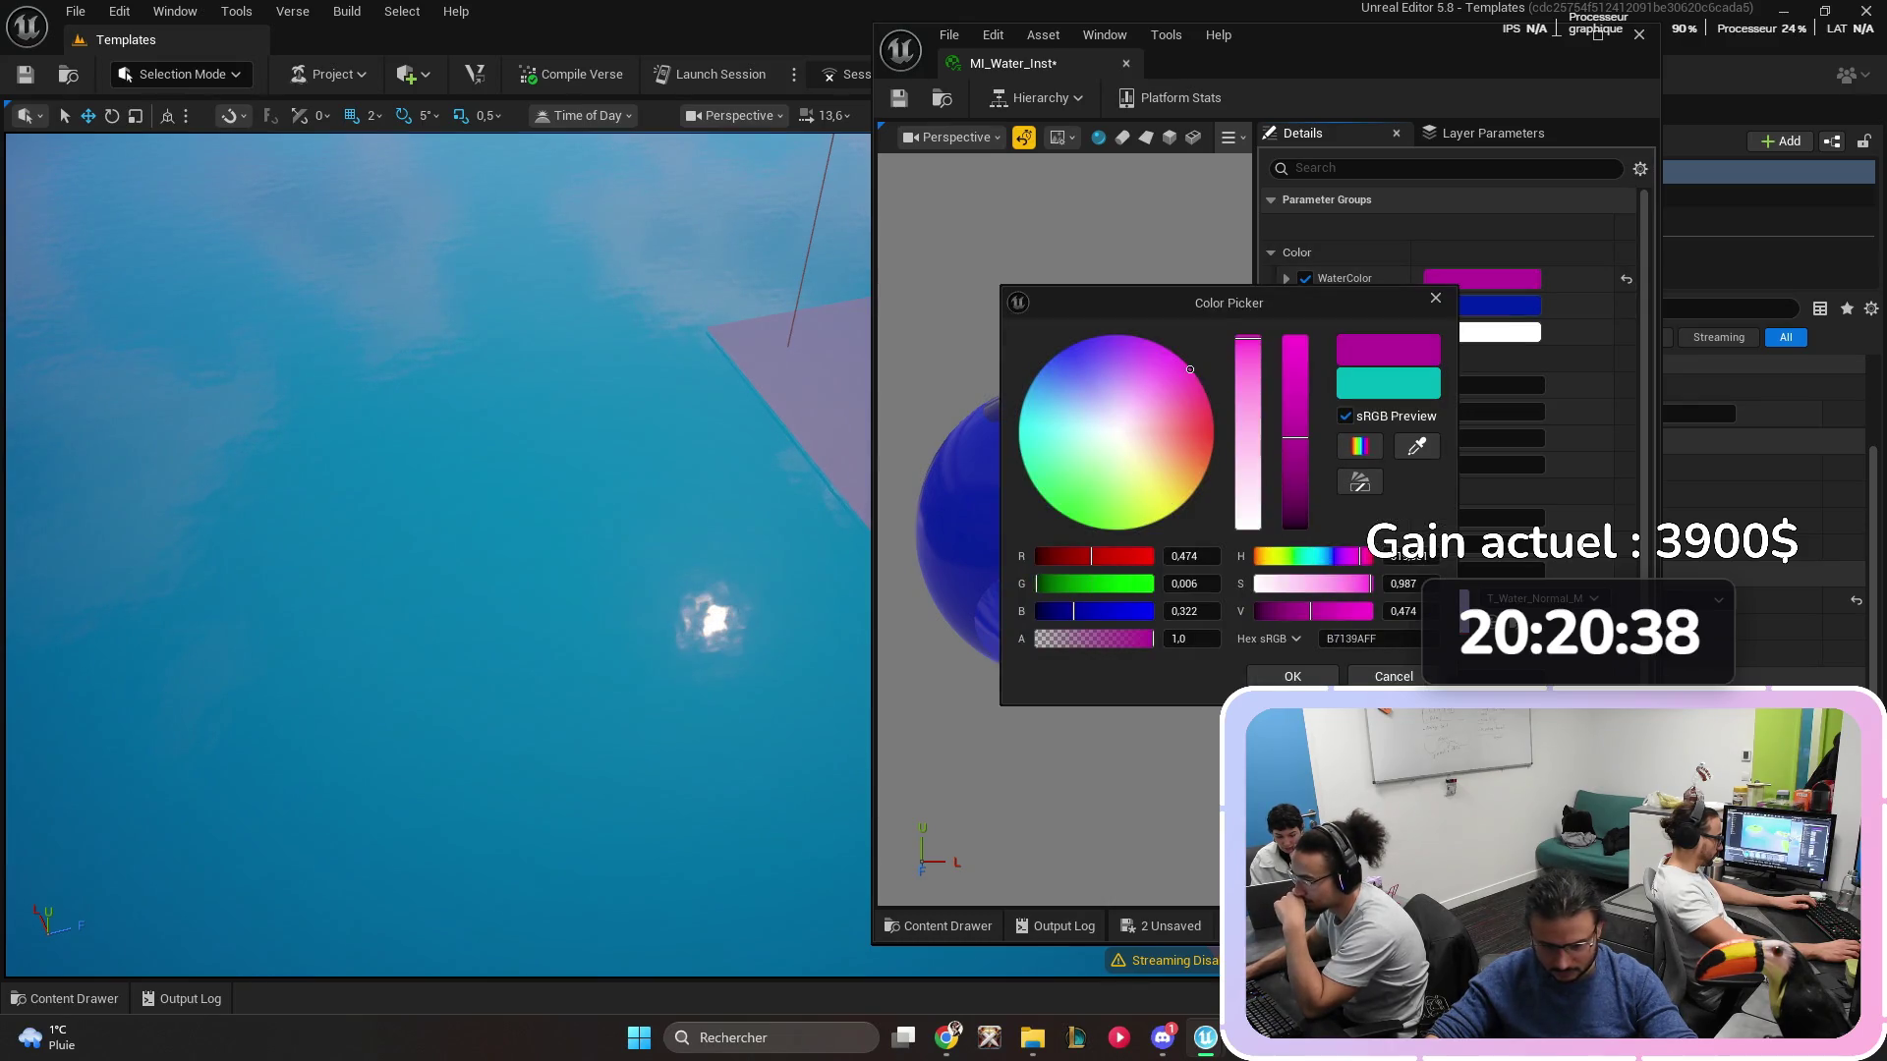
pyautogui.click(1393, 676)
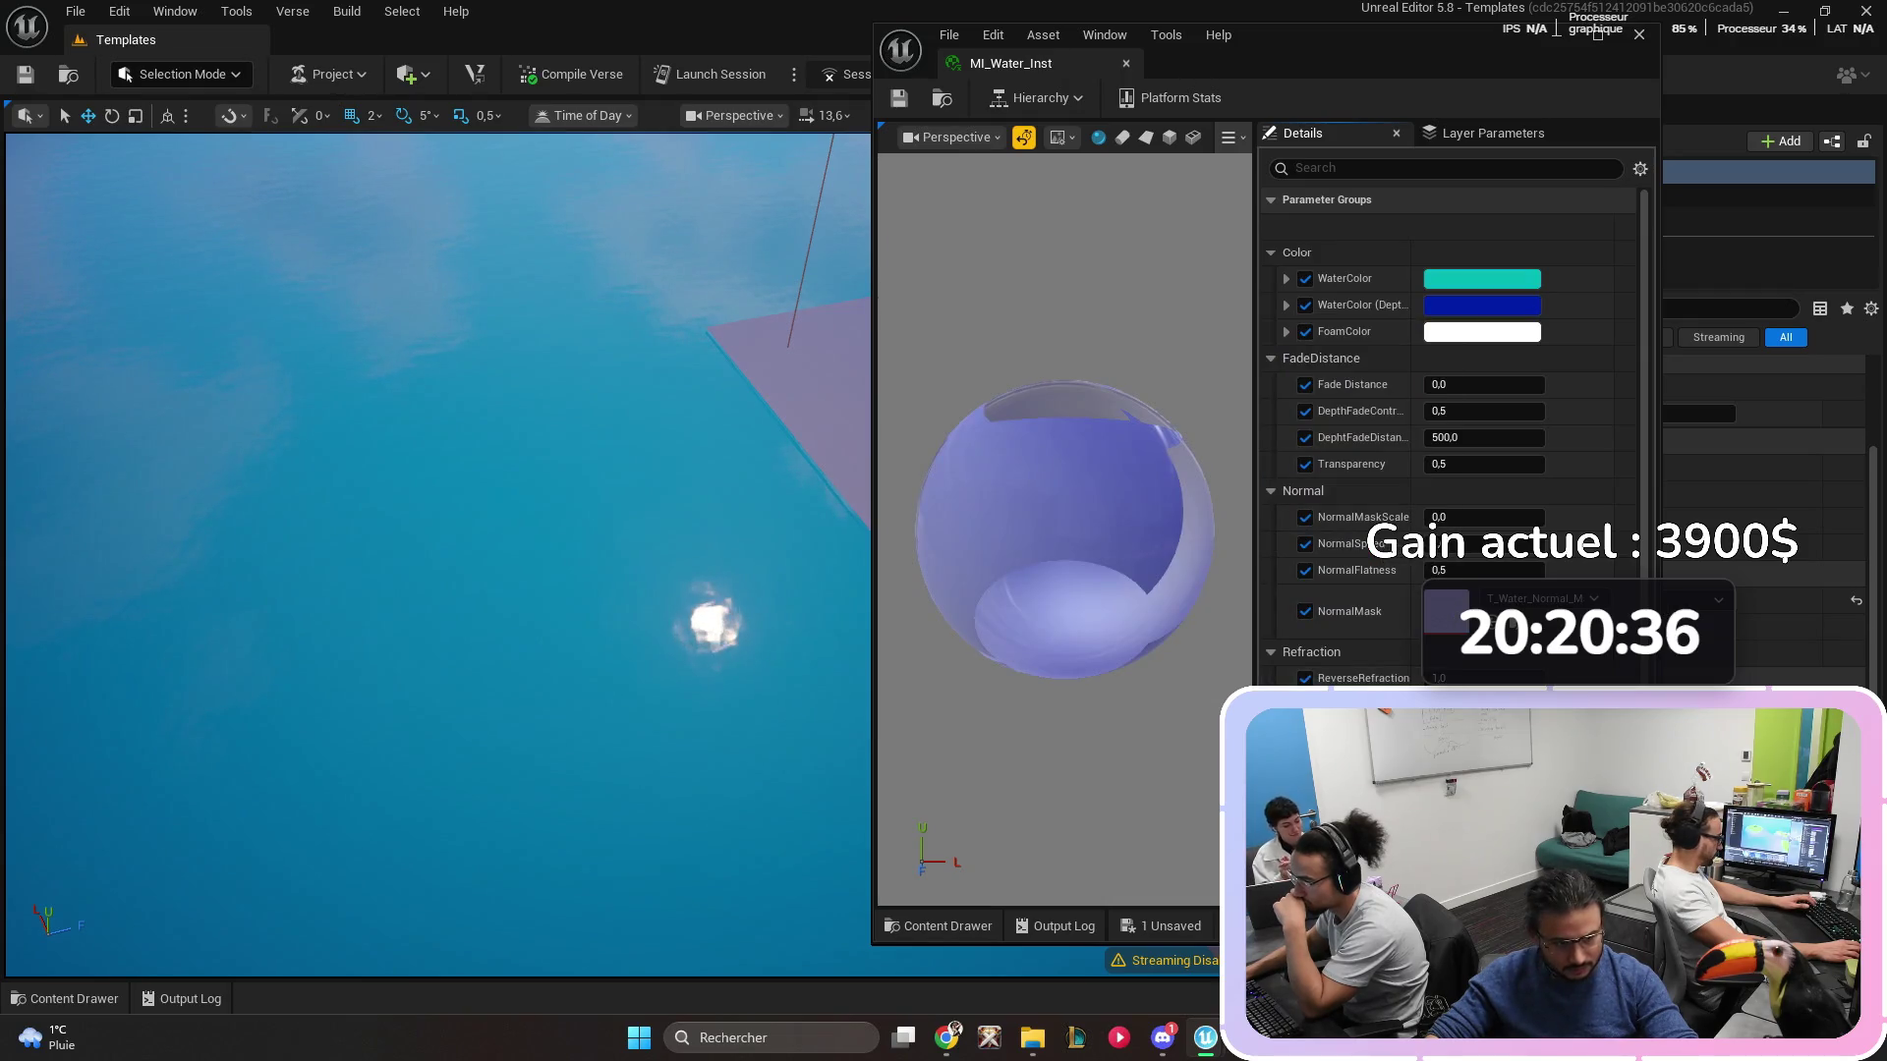
pyautogui.click(1482, 305)
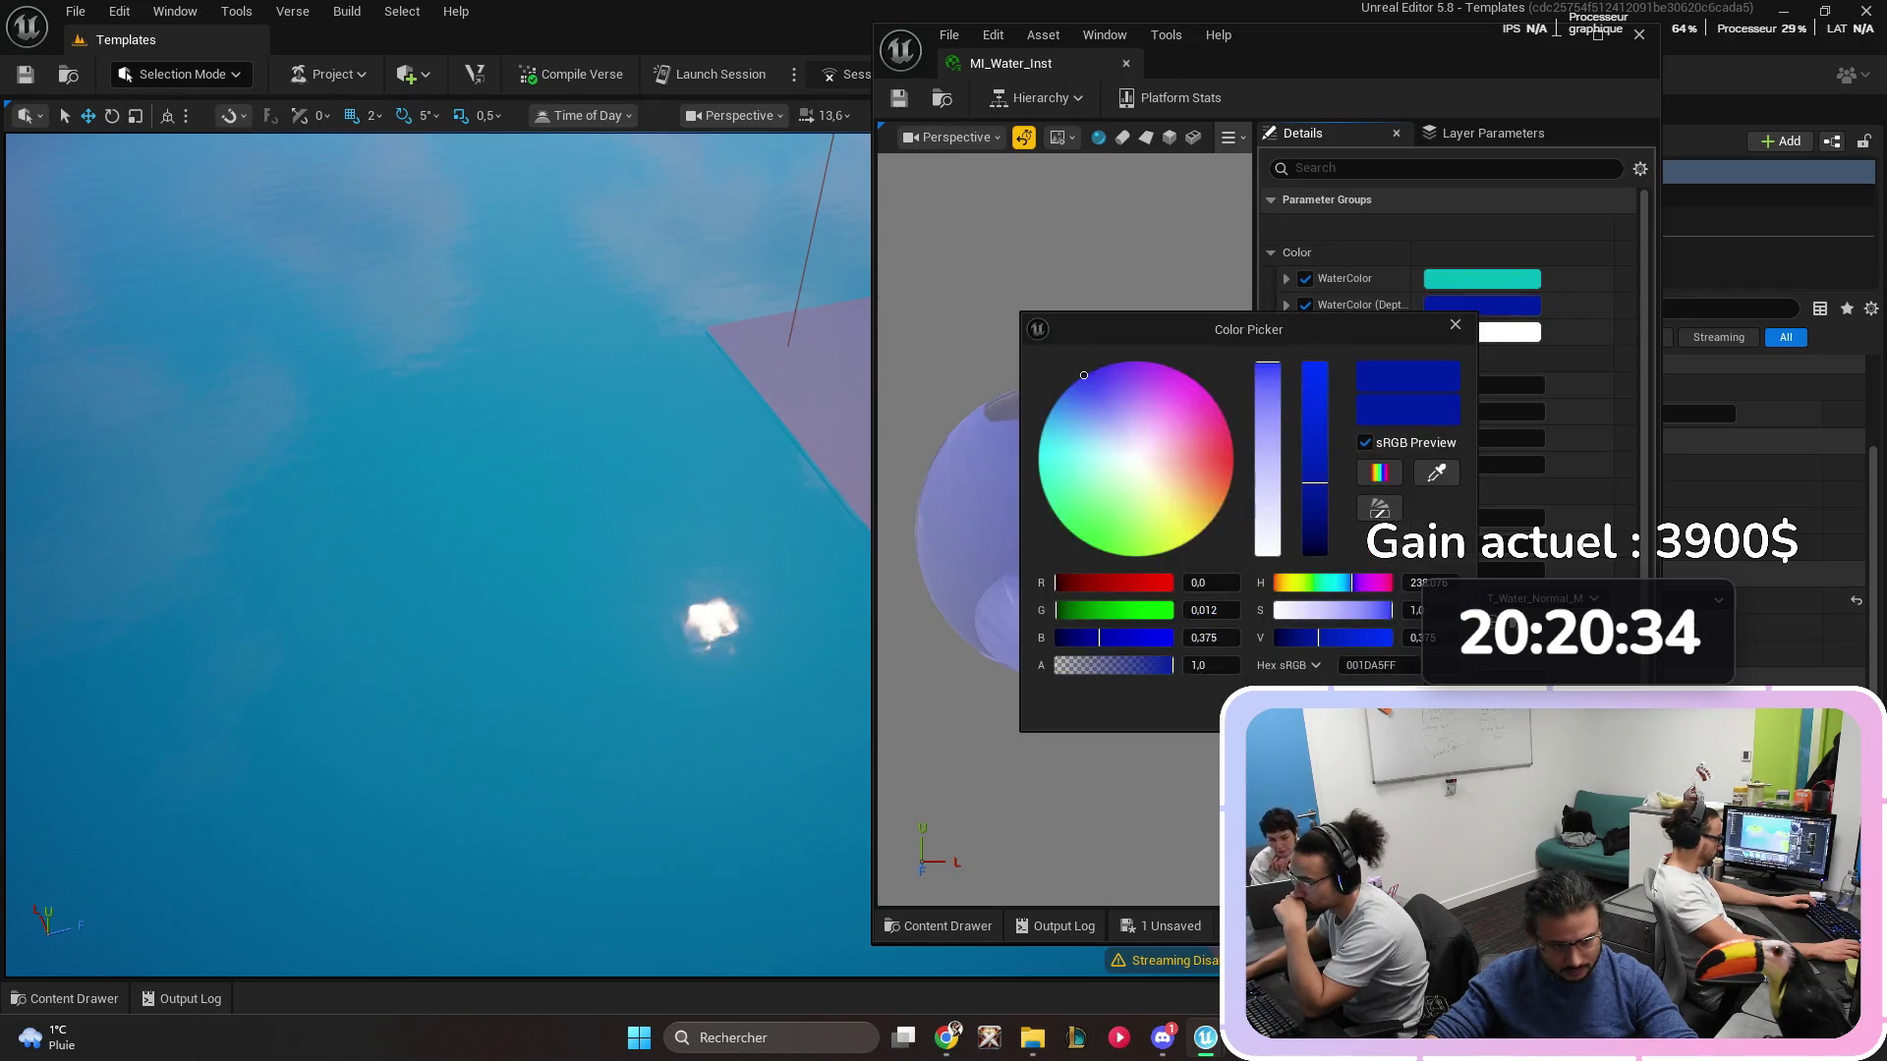
pyautogui.click(1193, 540)
pyautogui.press('Escape')
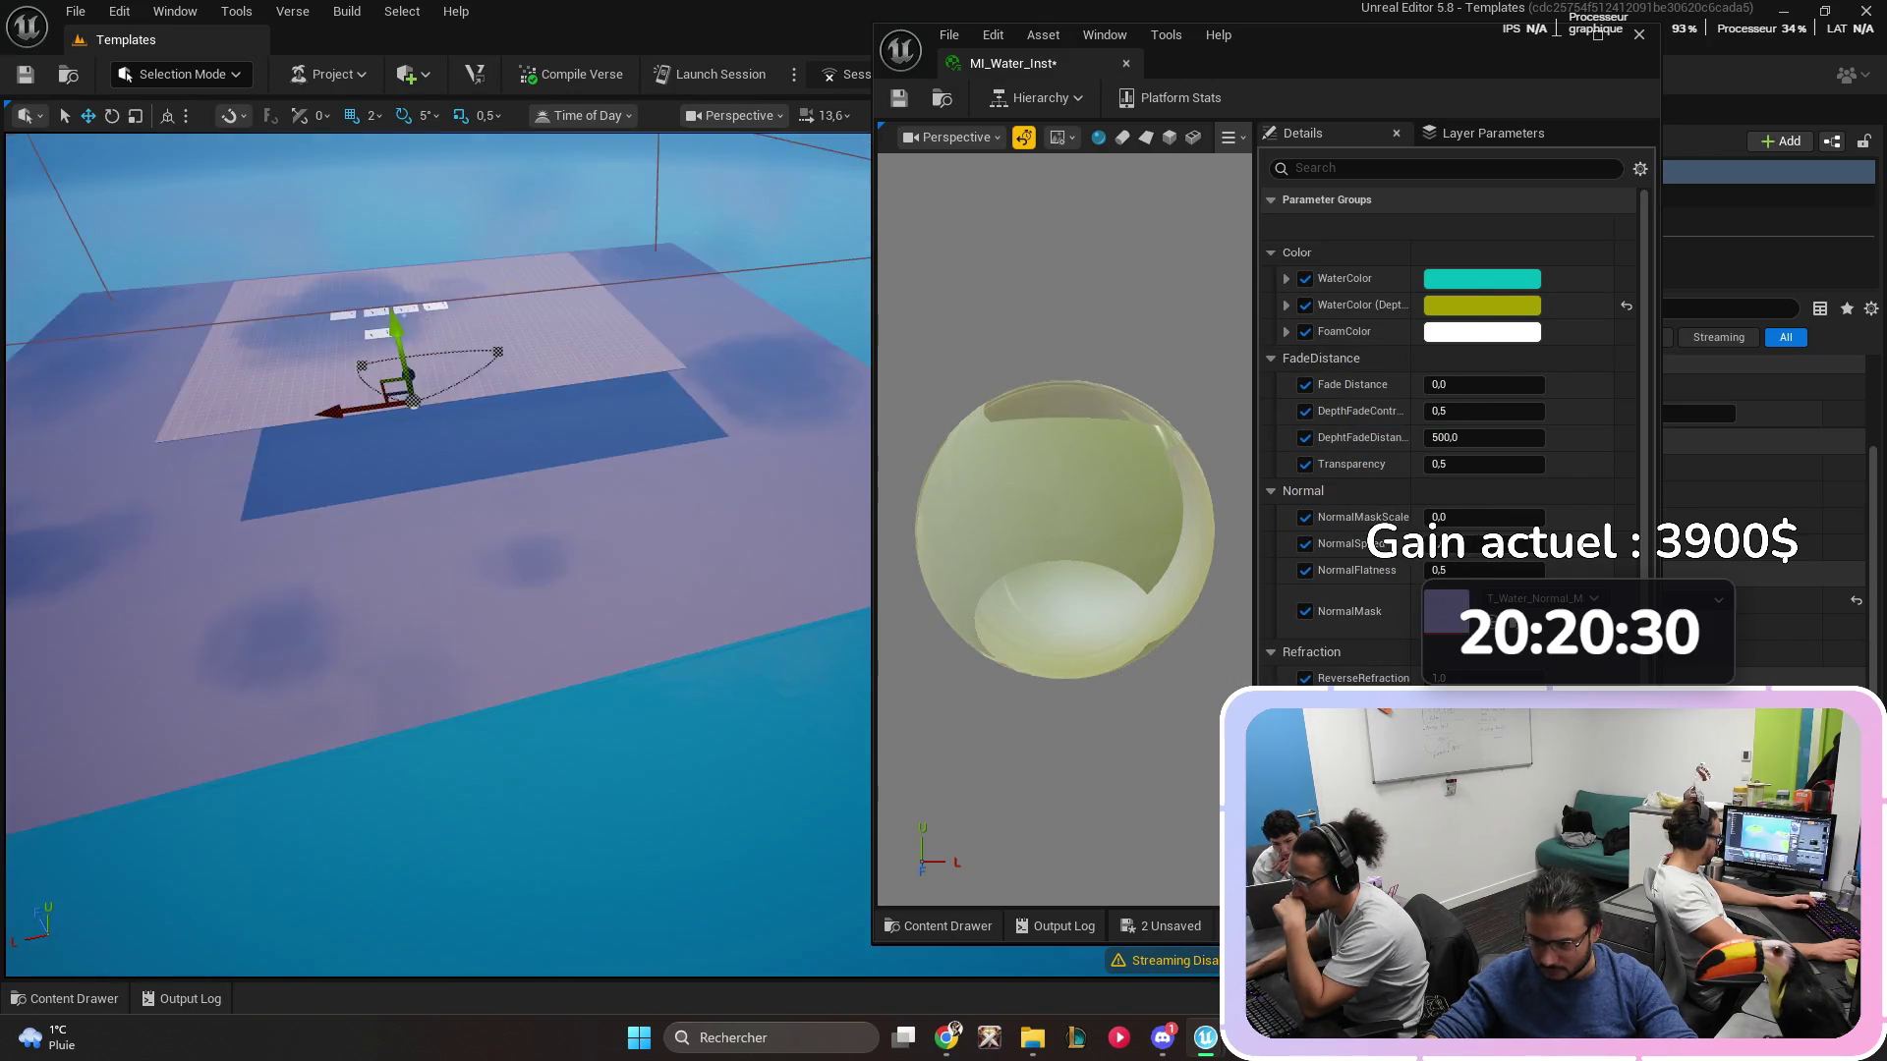
pyautogui.hotkey('ctrl', 'z')
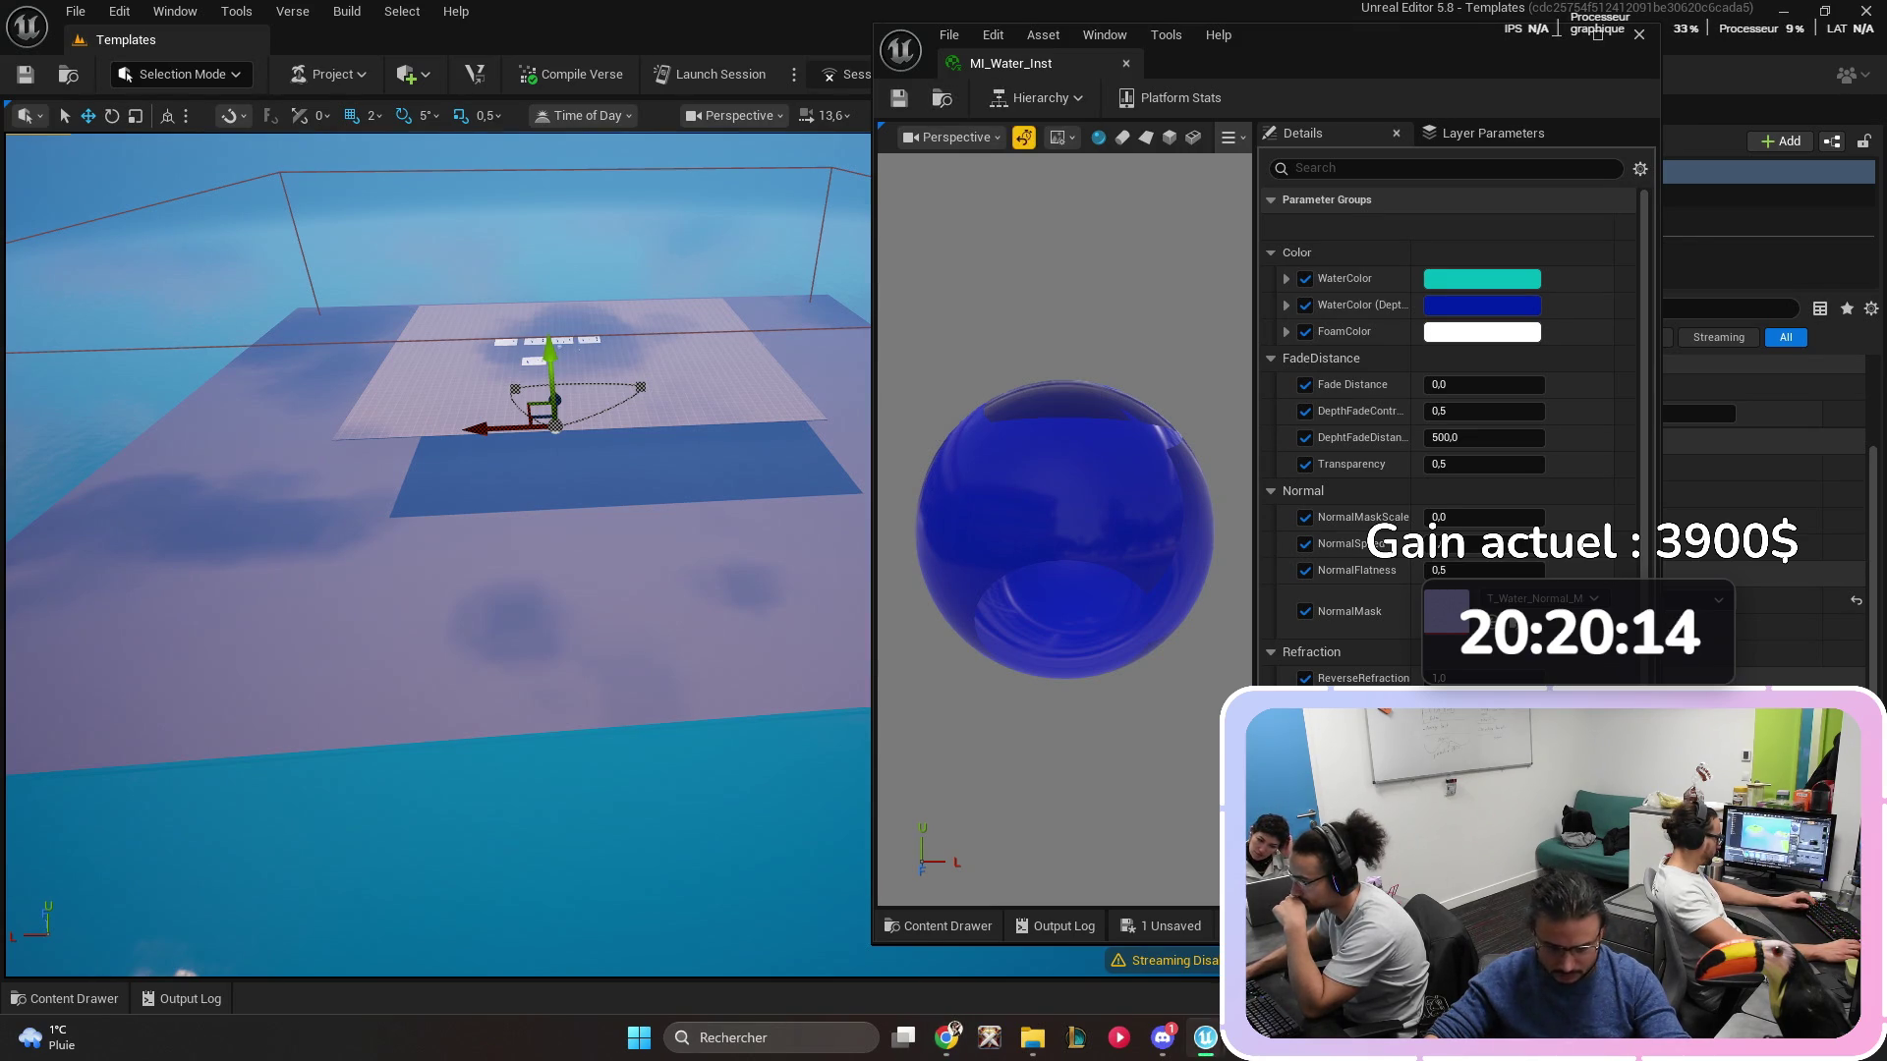
pyautogui.hotkey('ctrl', 'space')
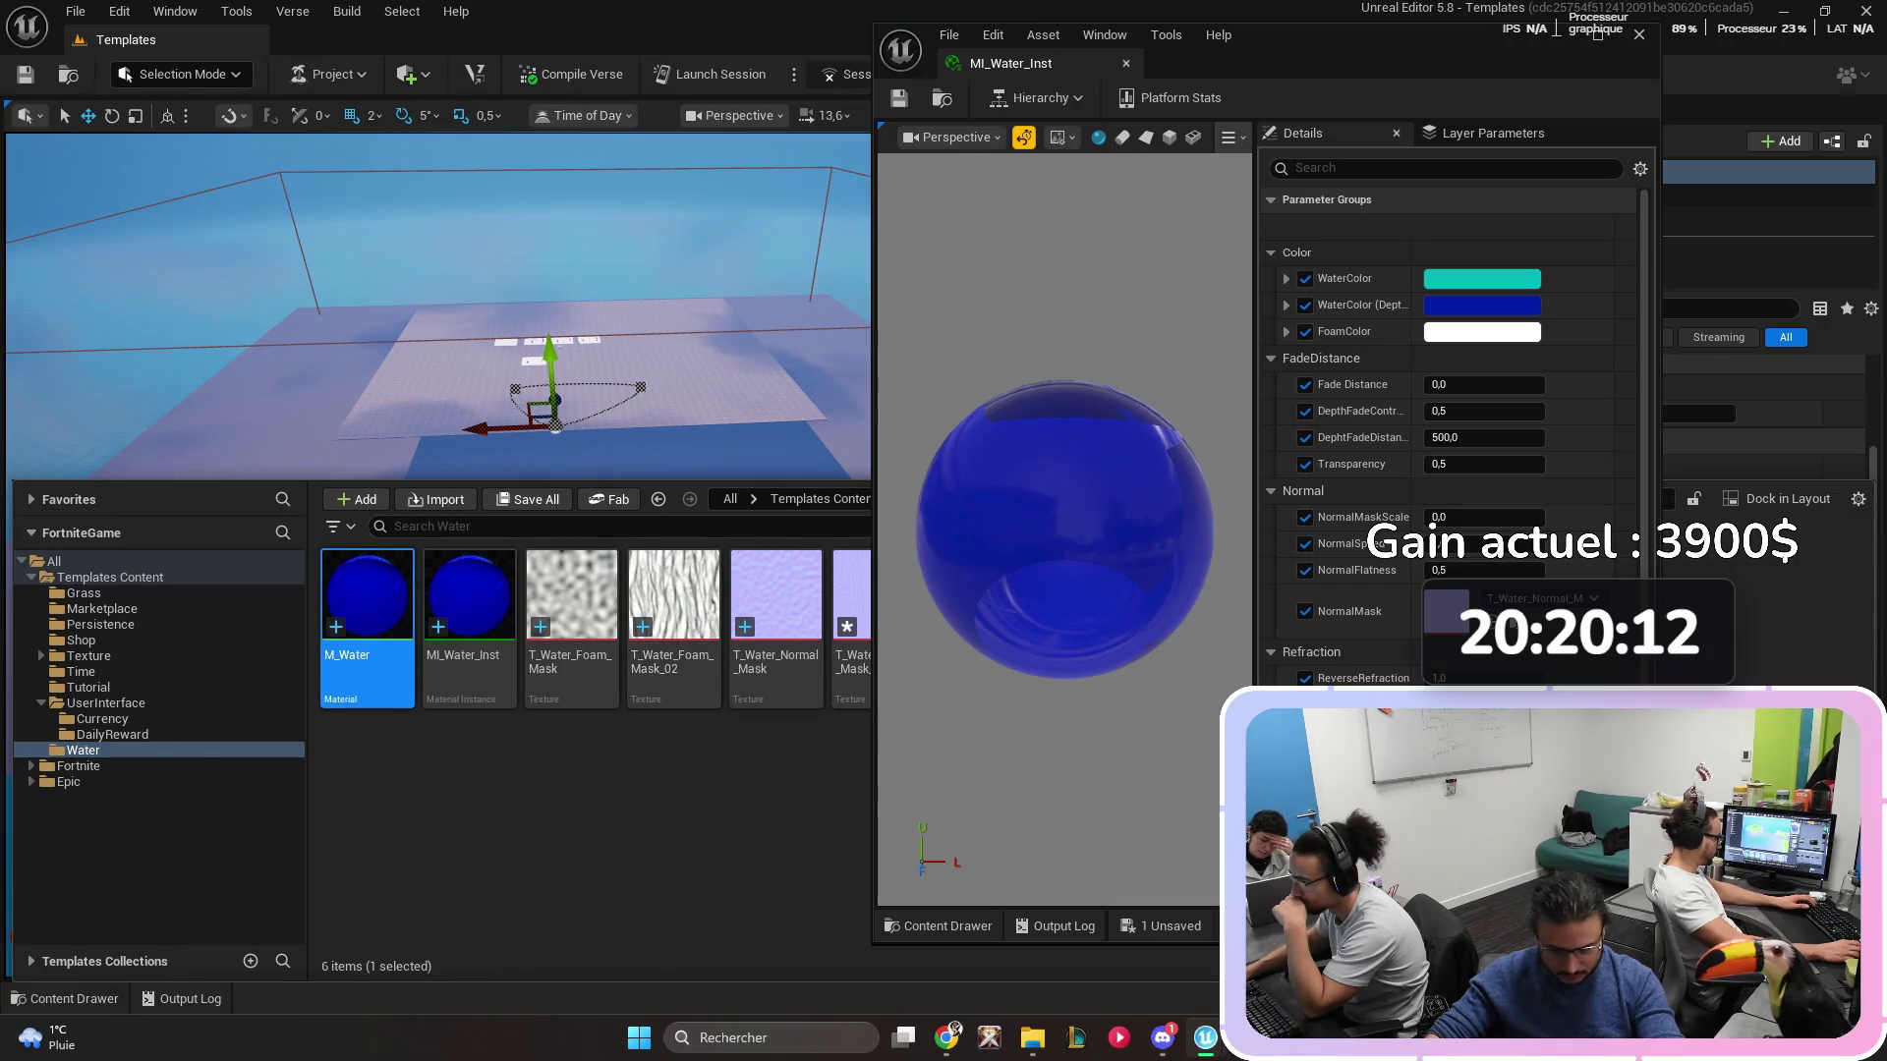
# - In M_Water's graph, give the Fade Distance parameter a default of 600, apply, and close the editor
pyautogui.doubleClick(368, 594)
pyautogui.moveTo(1081, 393)
pyautogui.mouseDown()
pyautogui.moveTo(1217, 408)
pyautogui.moveTo(1130, 474)
pyautogui.mouseUp()
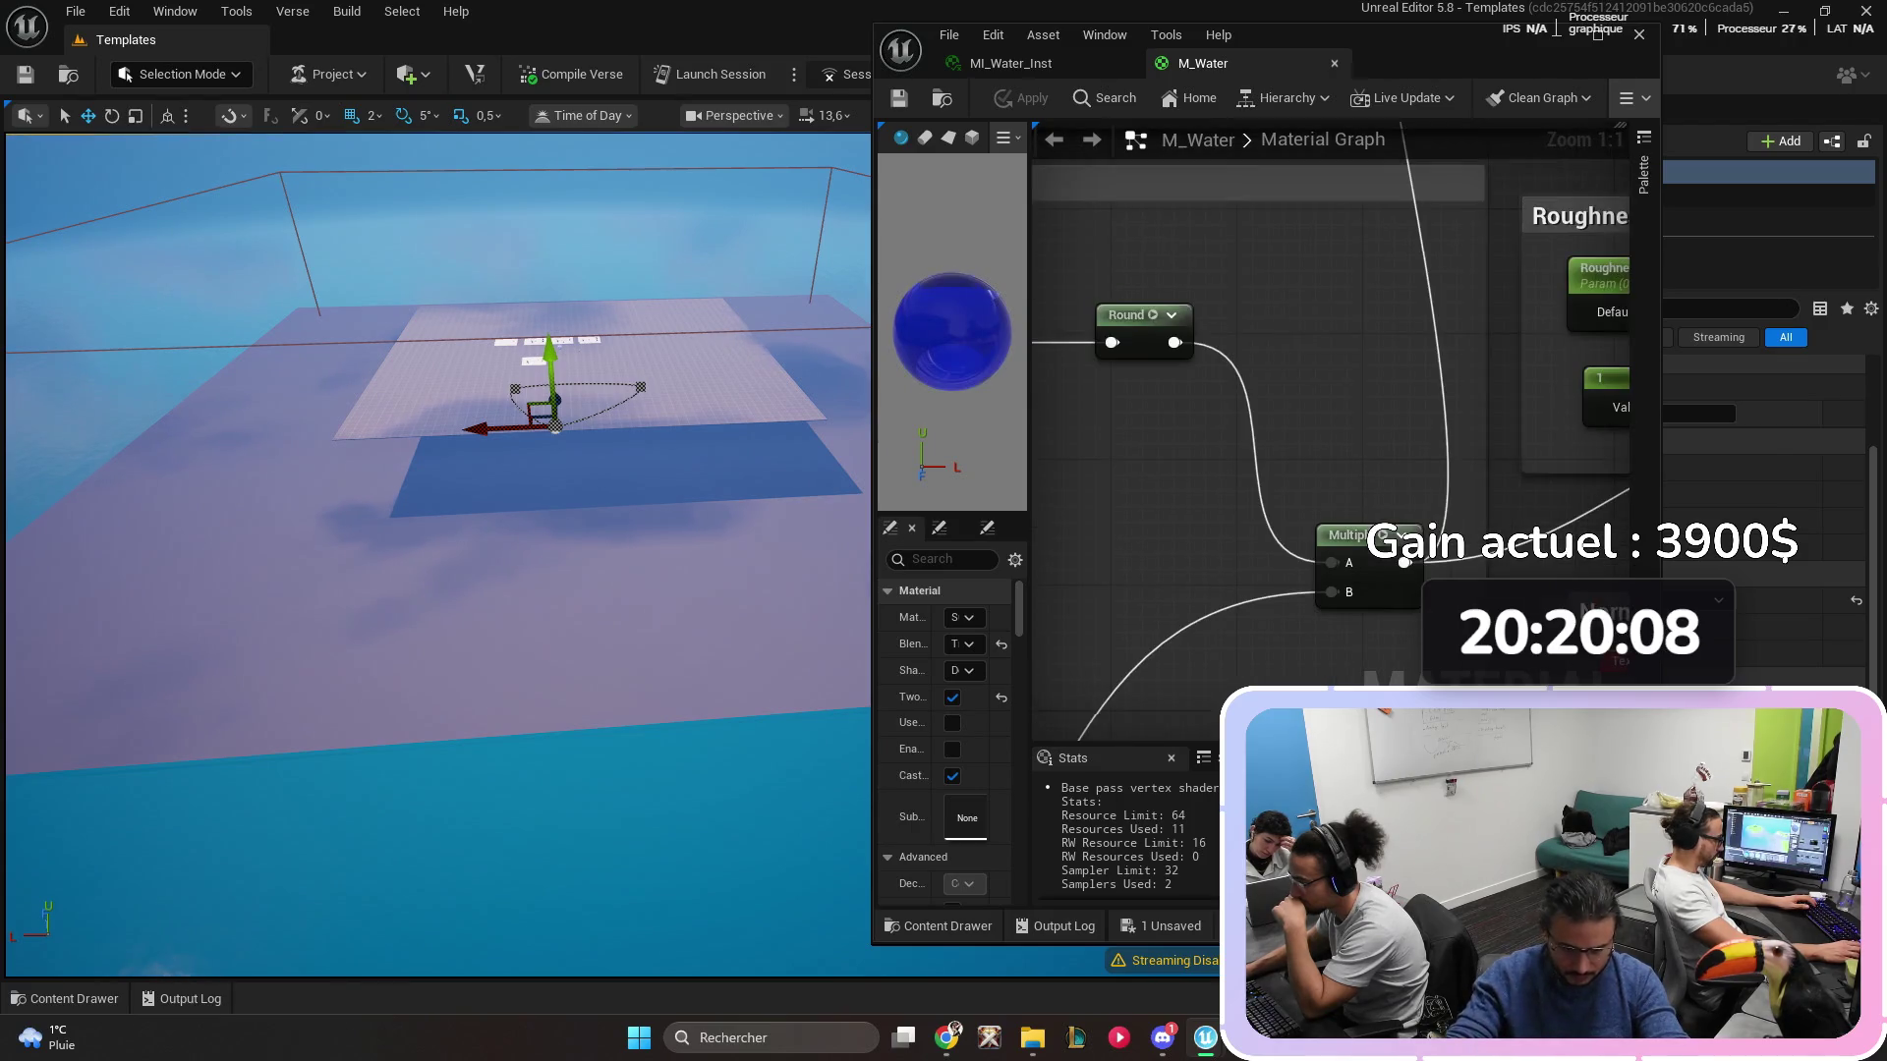
pyautogui.scroll(-5, 1327, 442)
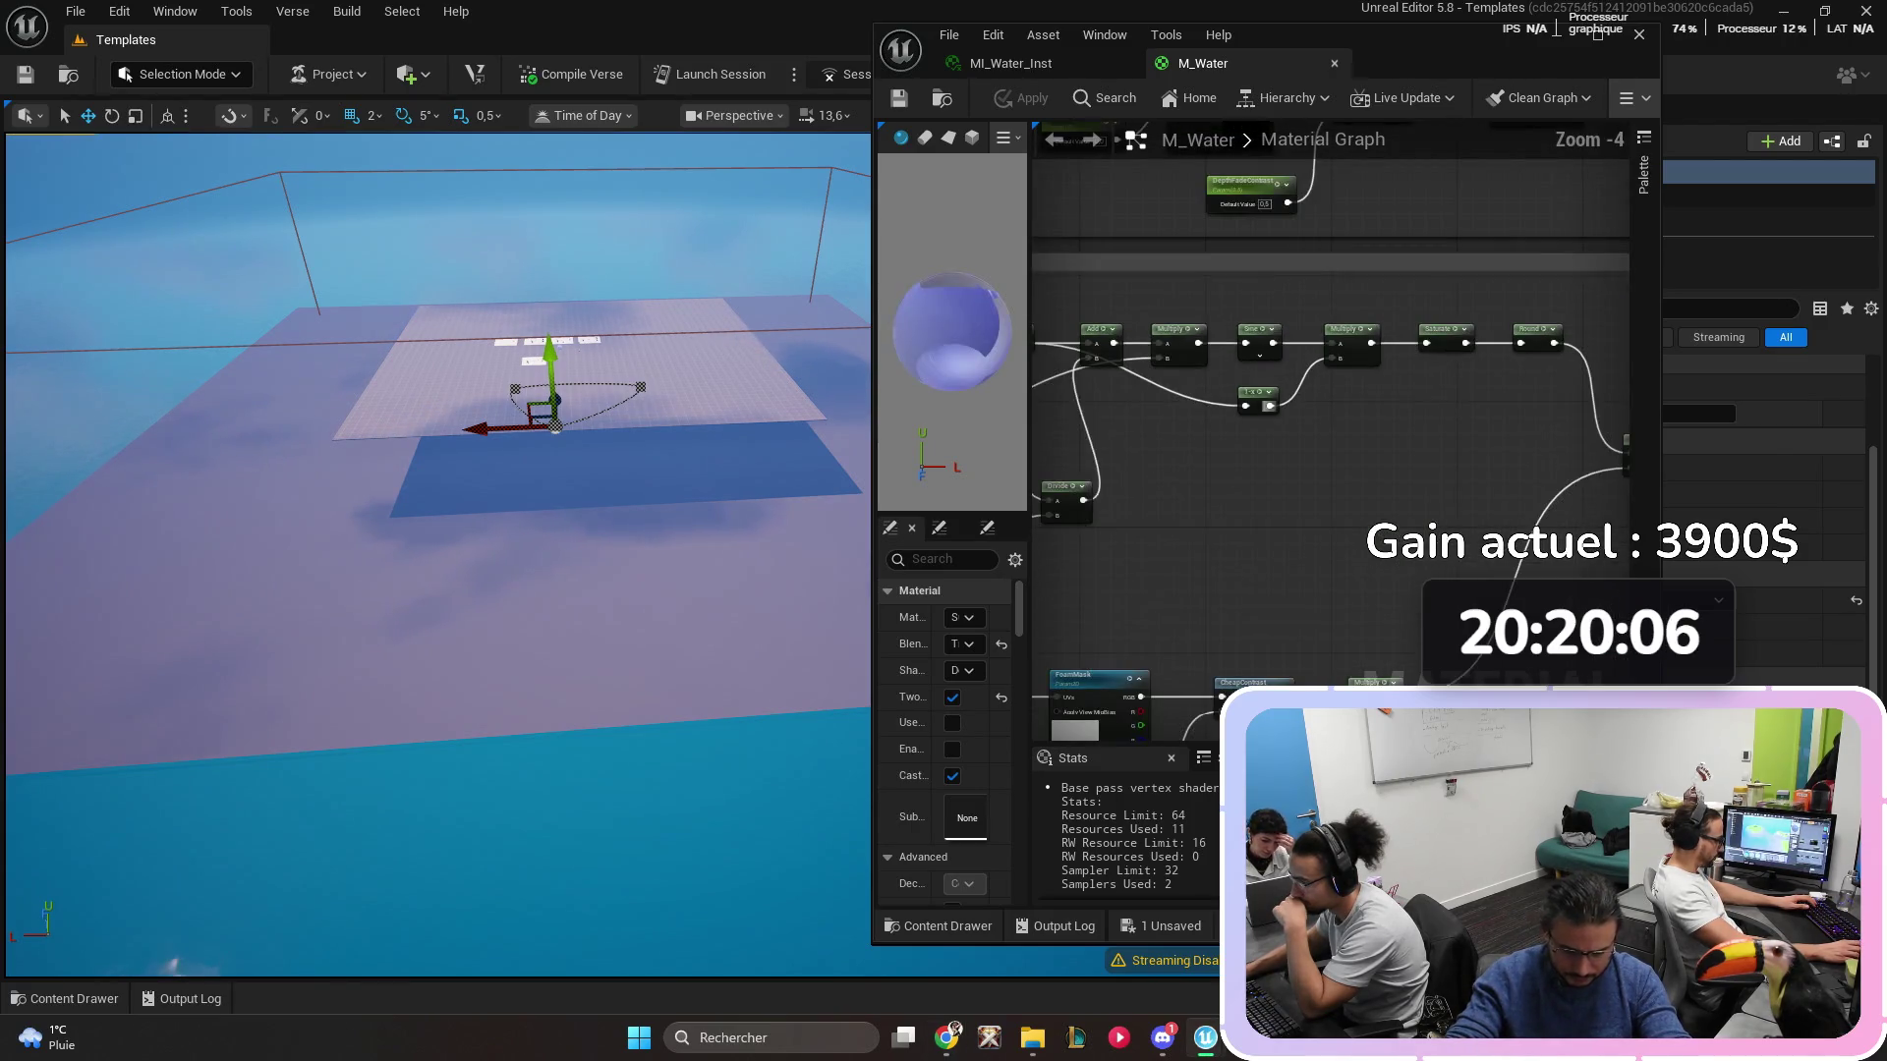
pyautogui.scroll(2, 1326, 442)
pyautogui.moveTo(1338, 627); pyautogui.dragTo(1339, 575)
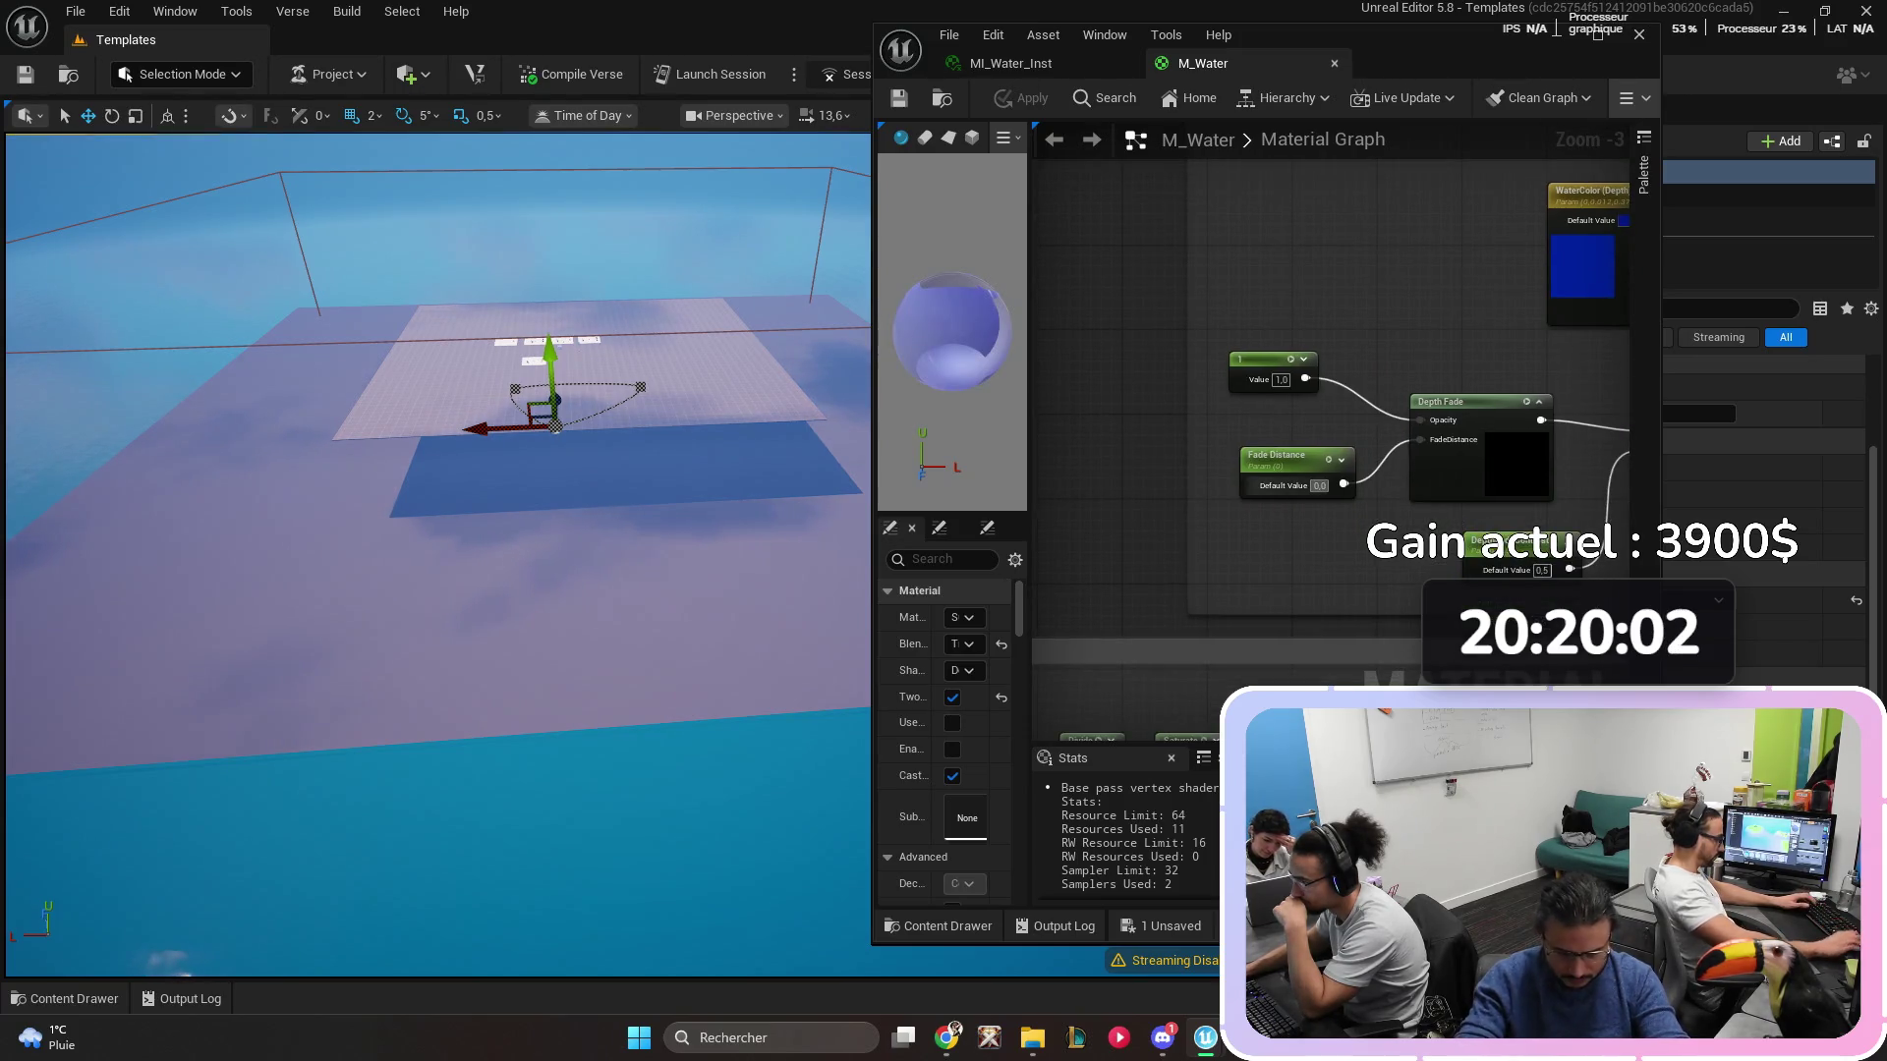
pyautogui.write('600')
pyautogui.press('Return')
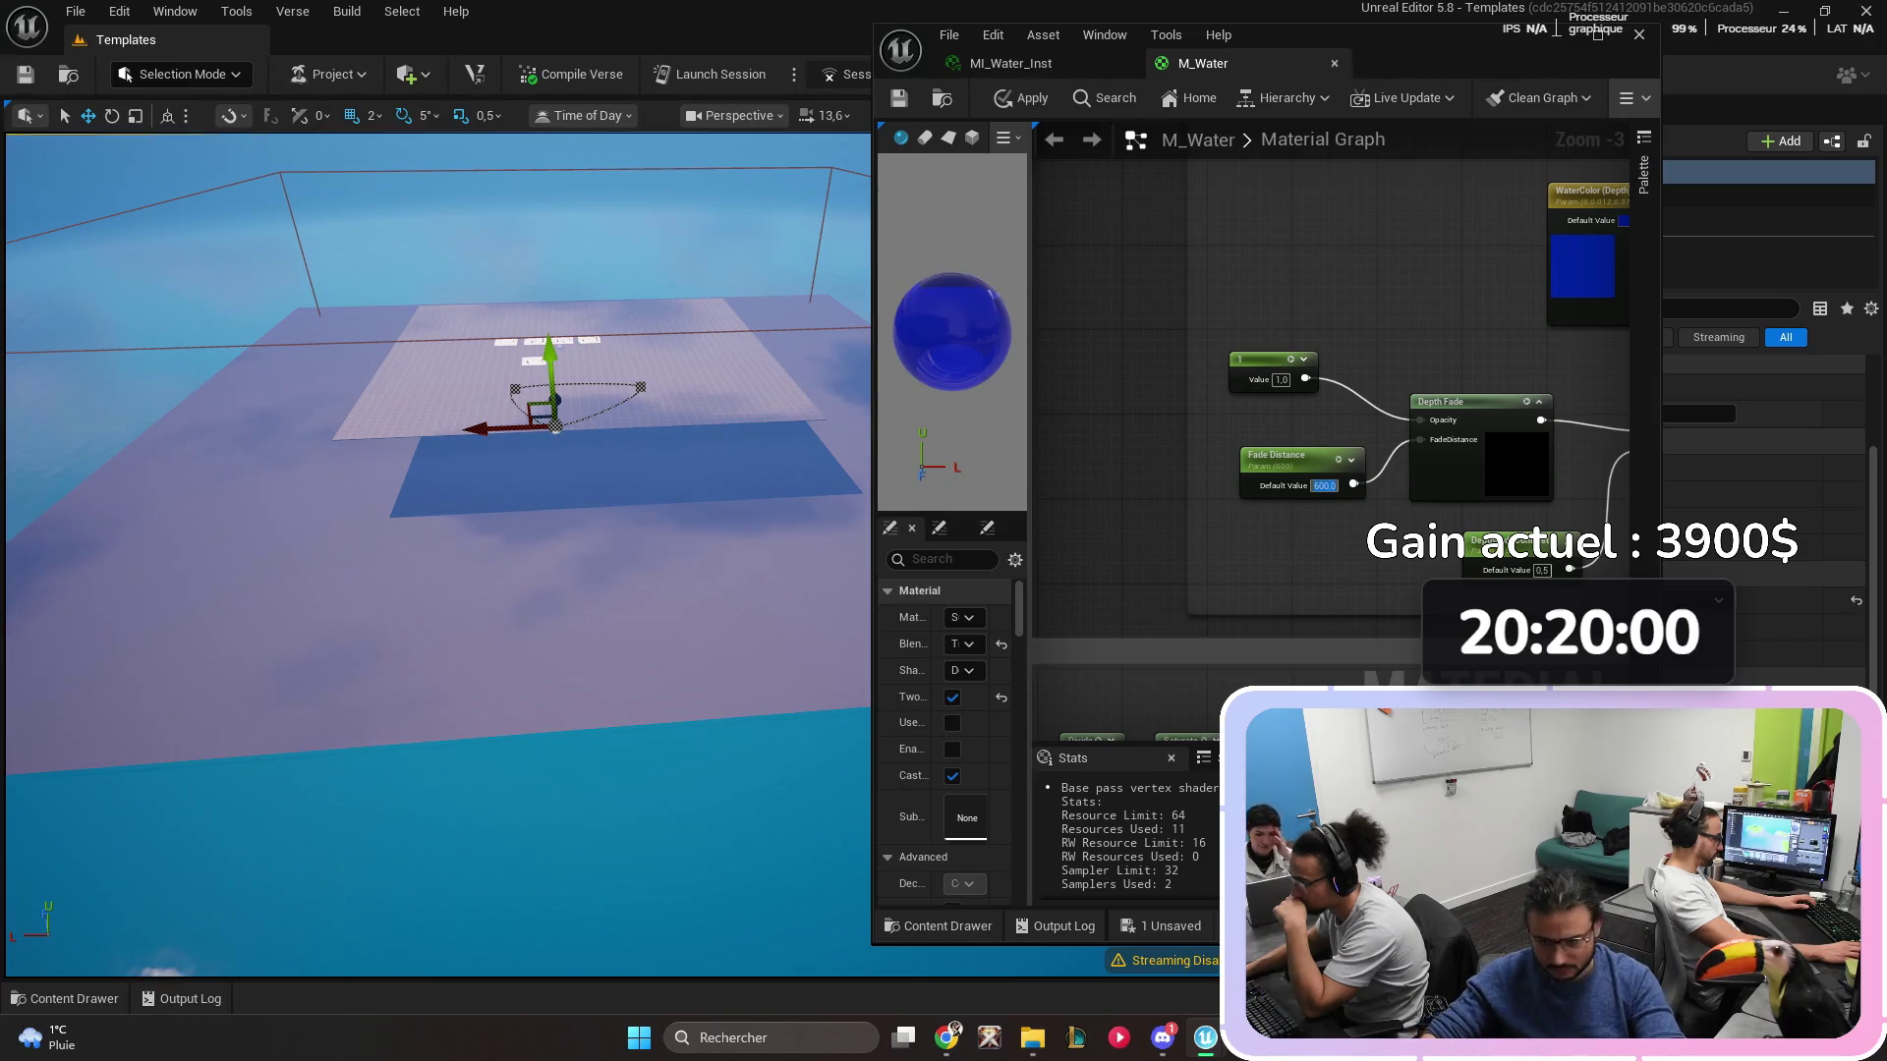
pyautogui.click(898, 98)
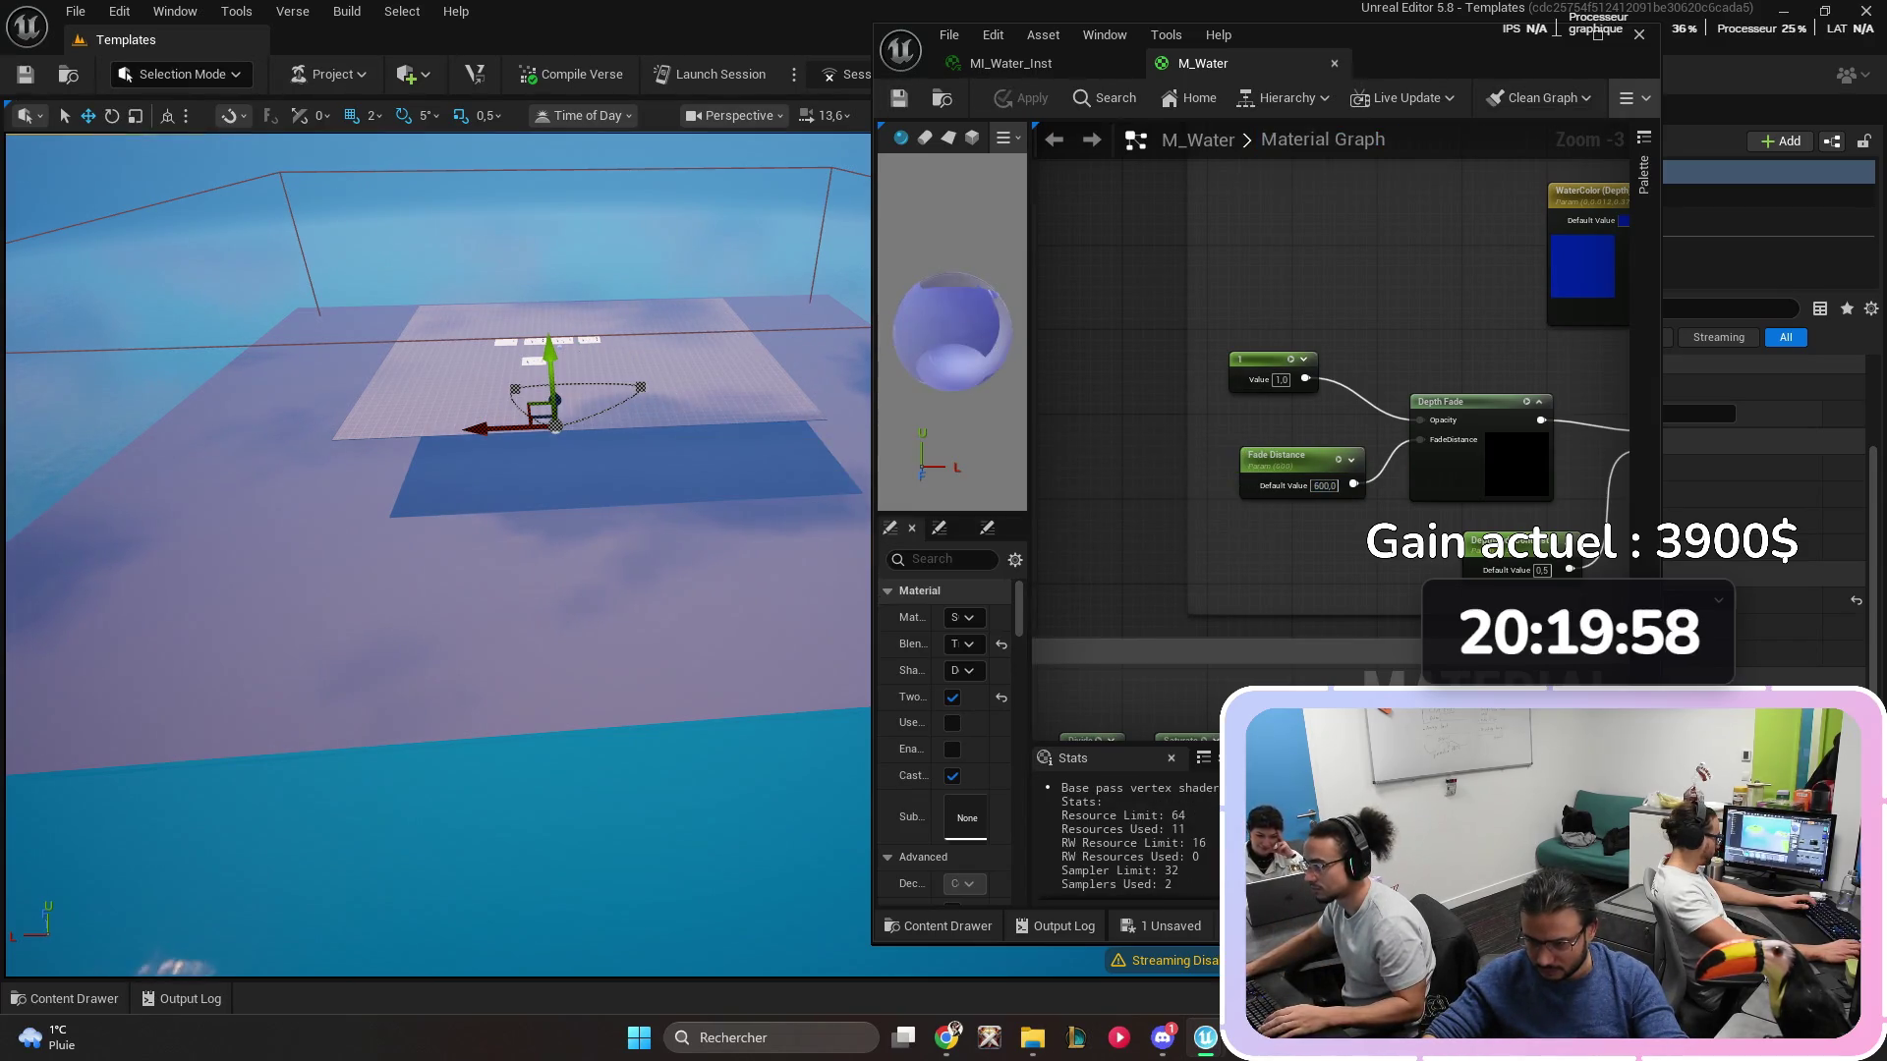
pyautogui.click(1638, 35)
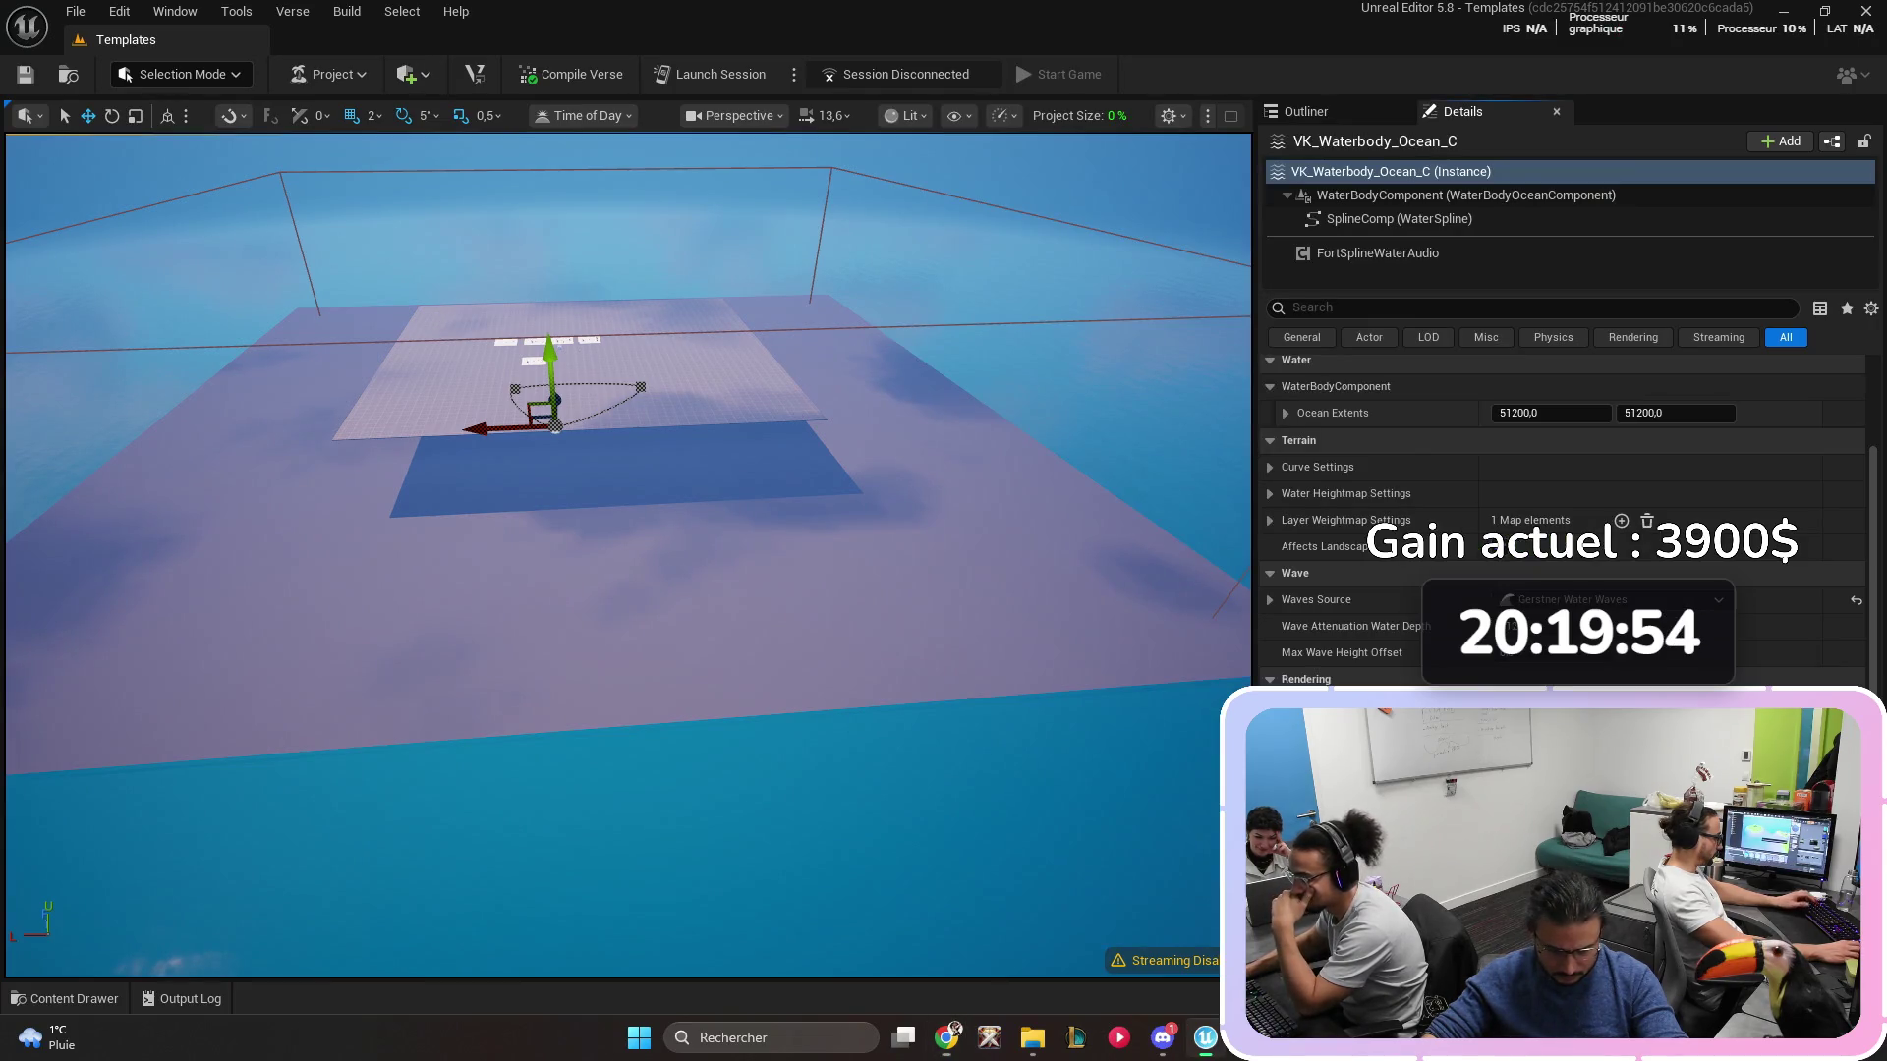
# - Open MI_Water_Inst from the Content Drawer, centre its window and make it taller
pyautogui.hotkey('alt', 'Tab')
pyautogui.press('Escape')
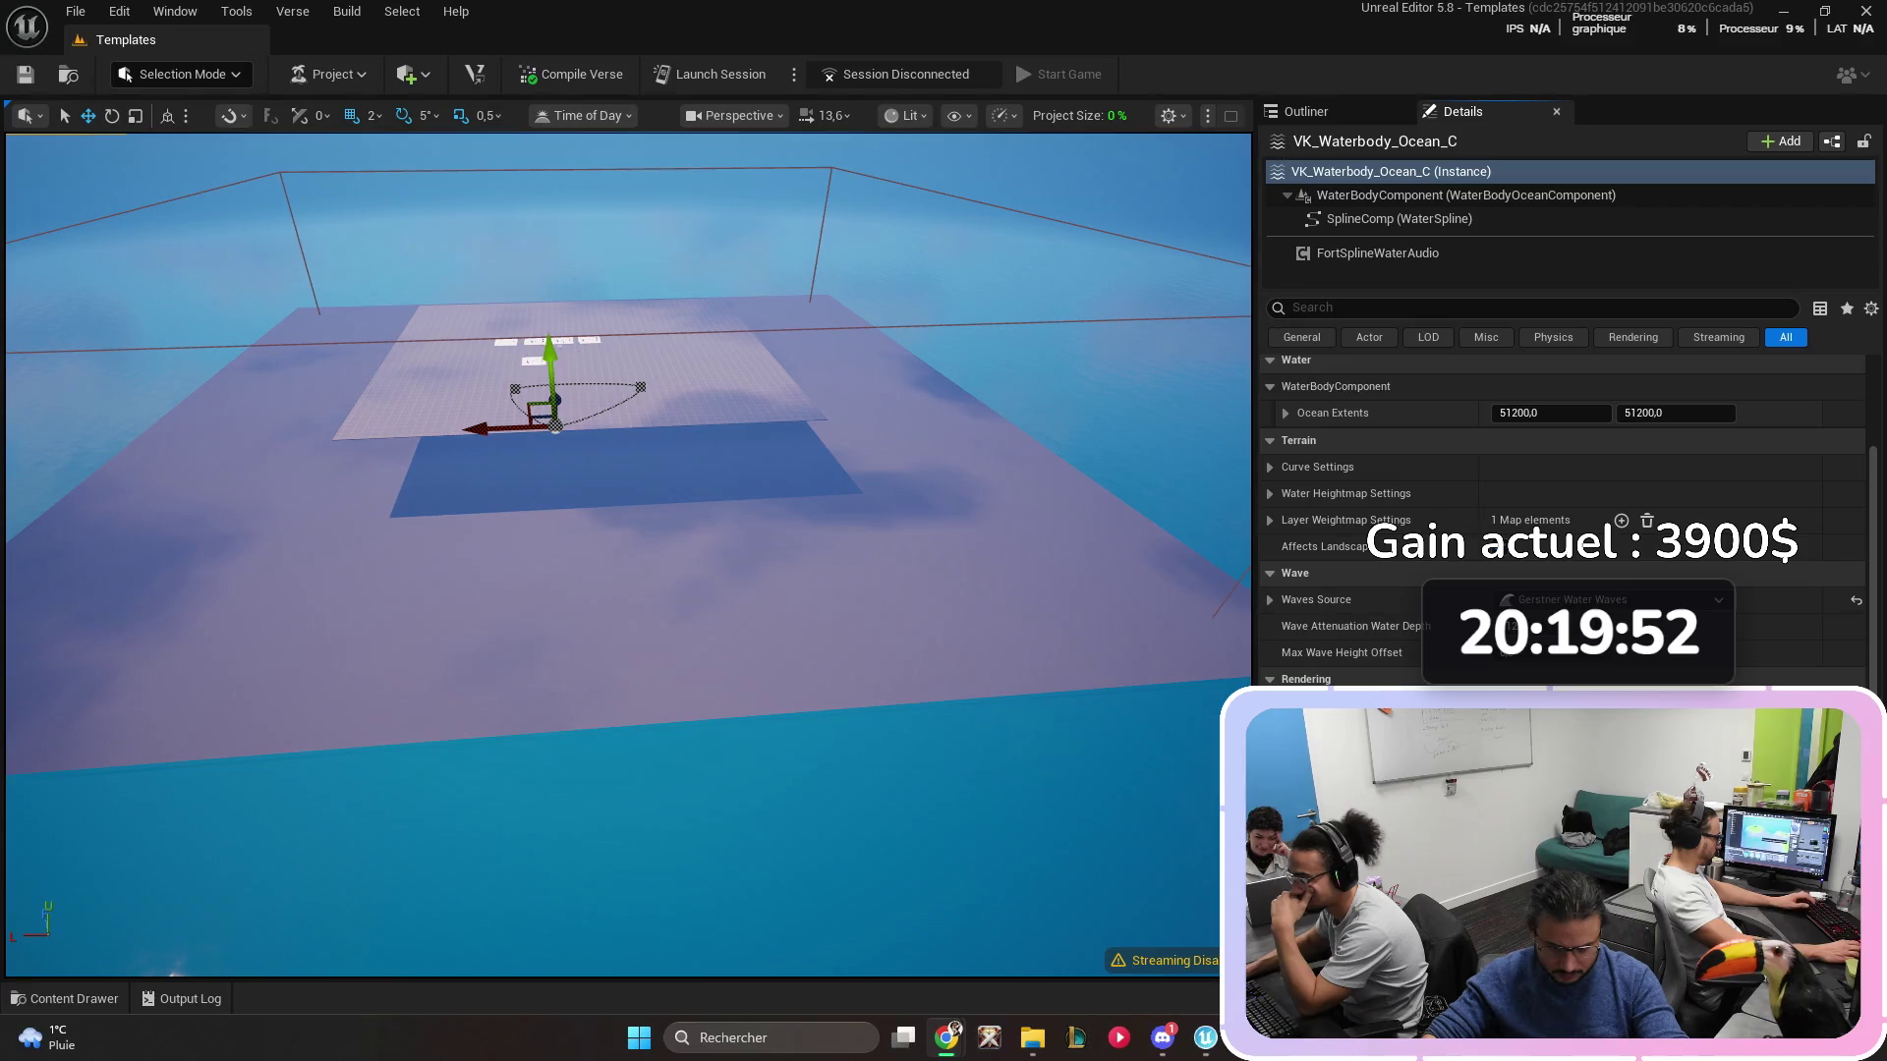
pyautogui.hotkey('ctrl', 'space')
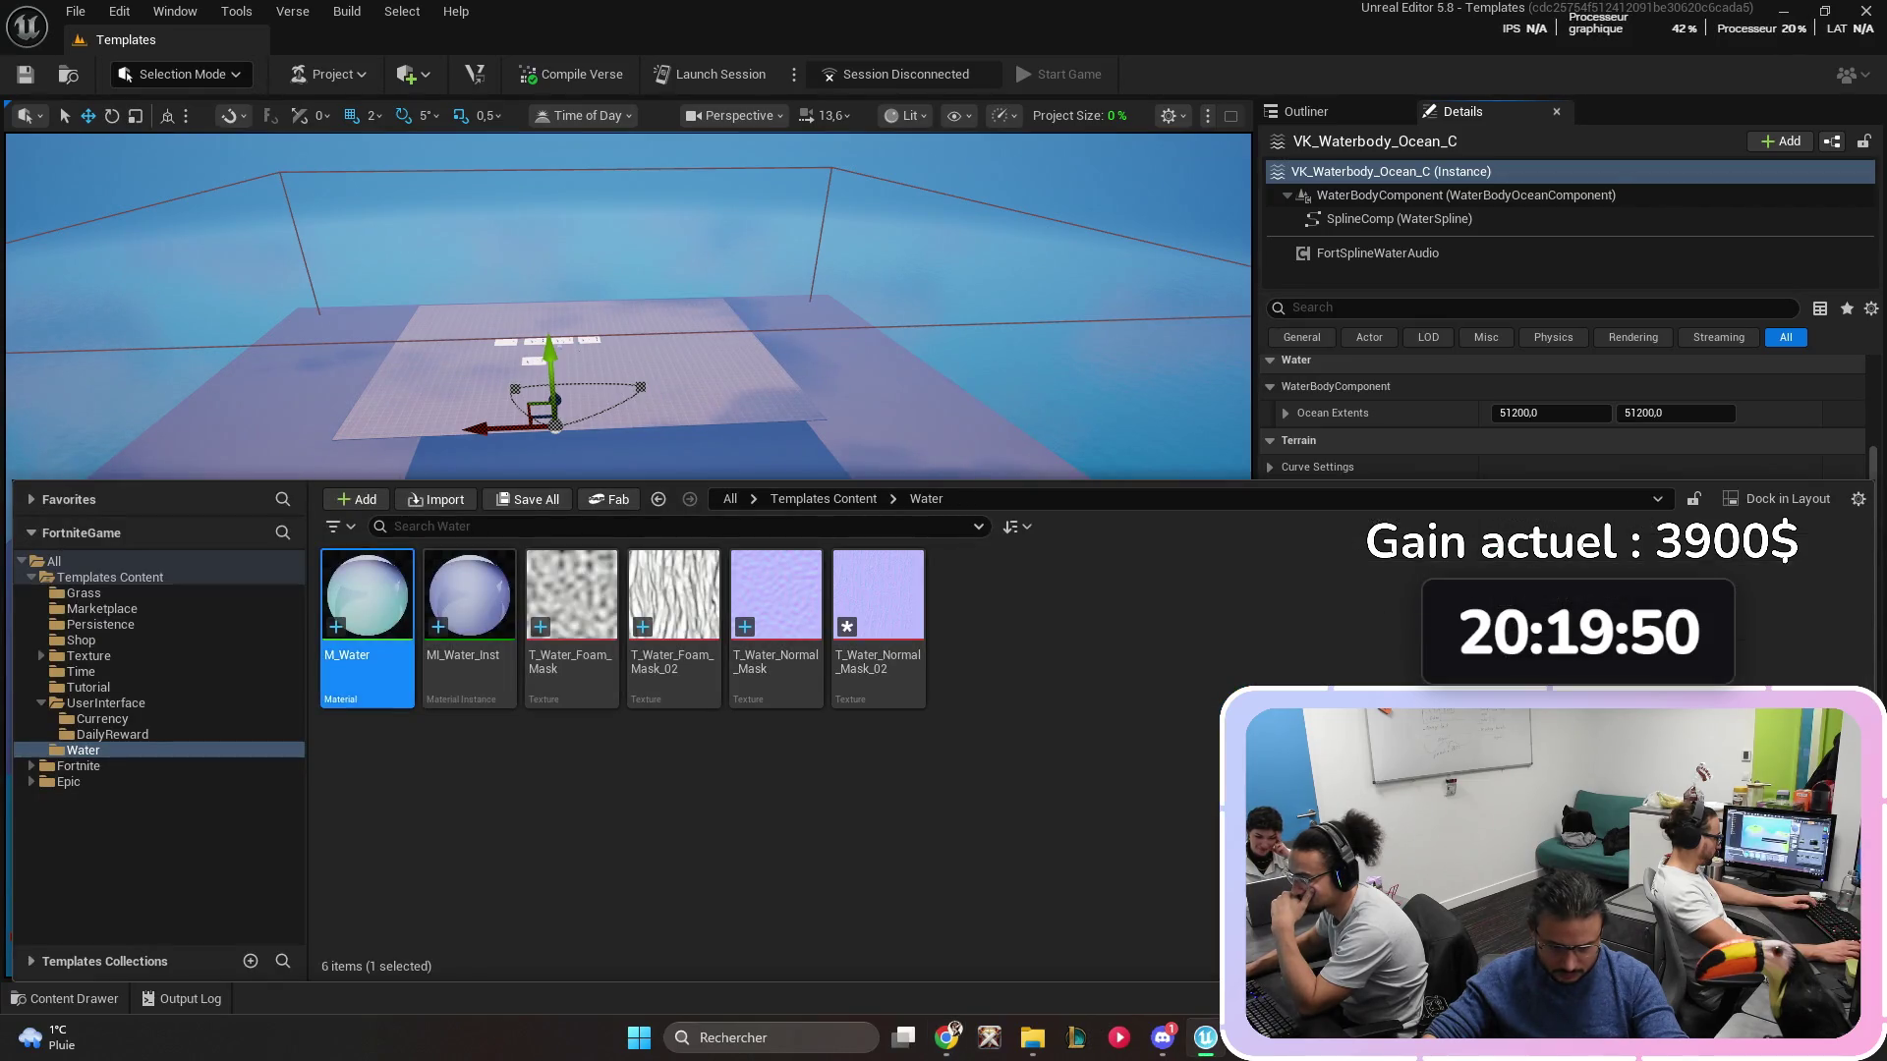
pyautogui.doubleClick(468, 619)
pyautogui.hotkey('alt', 'Tab')
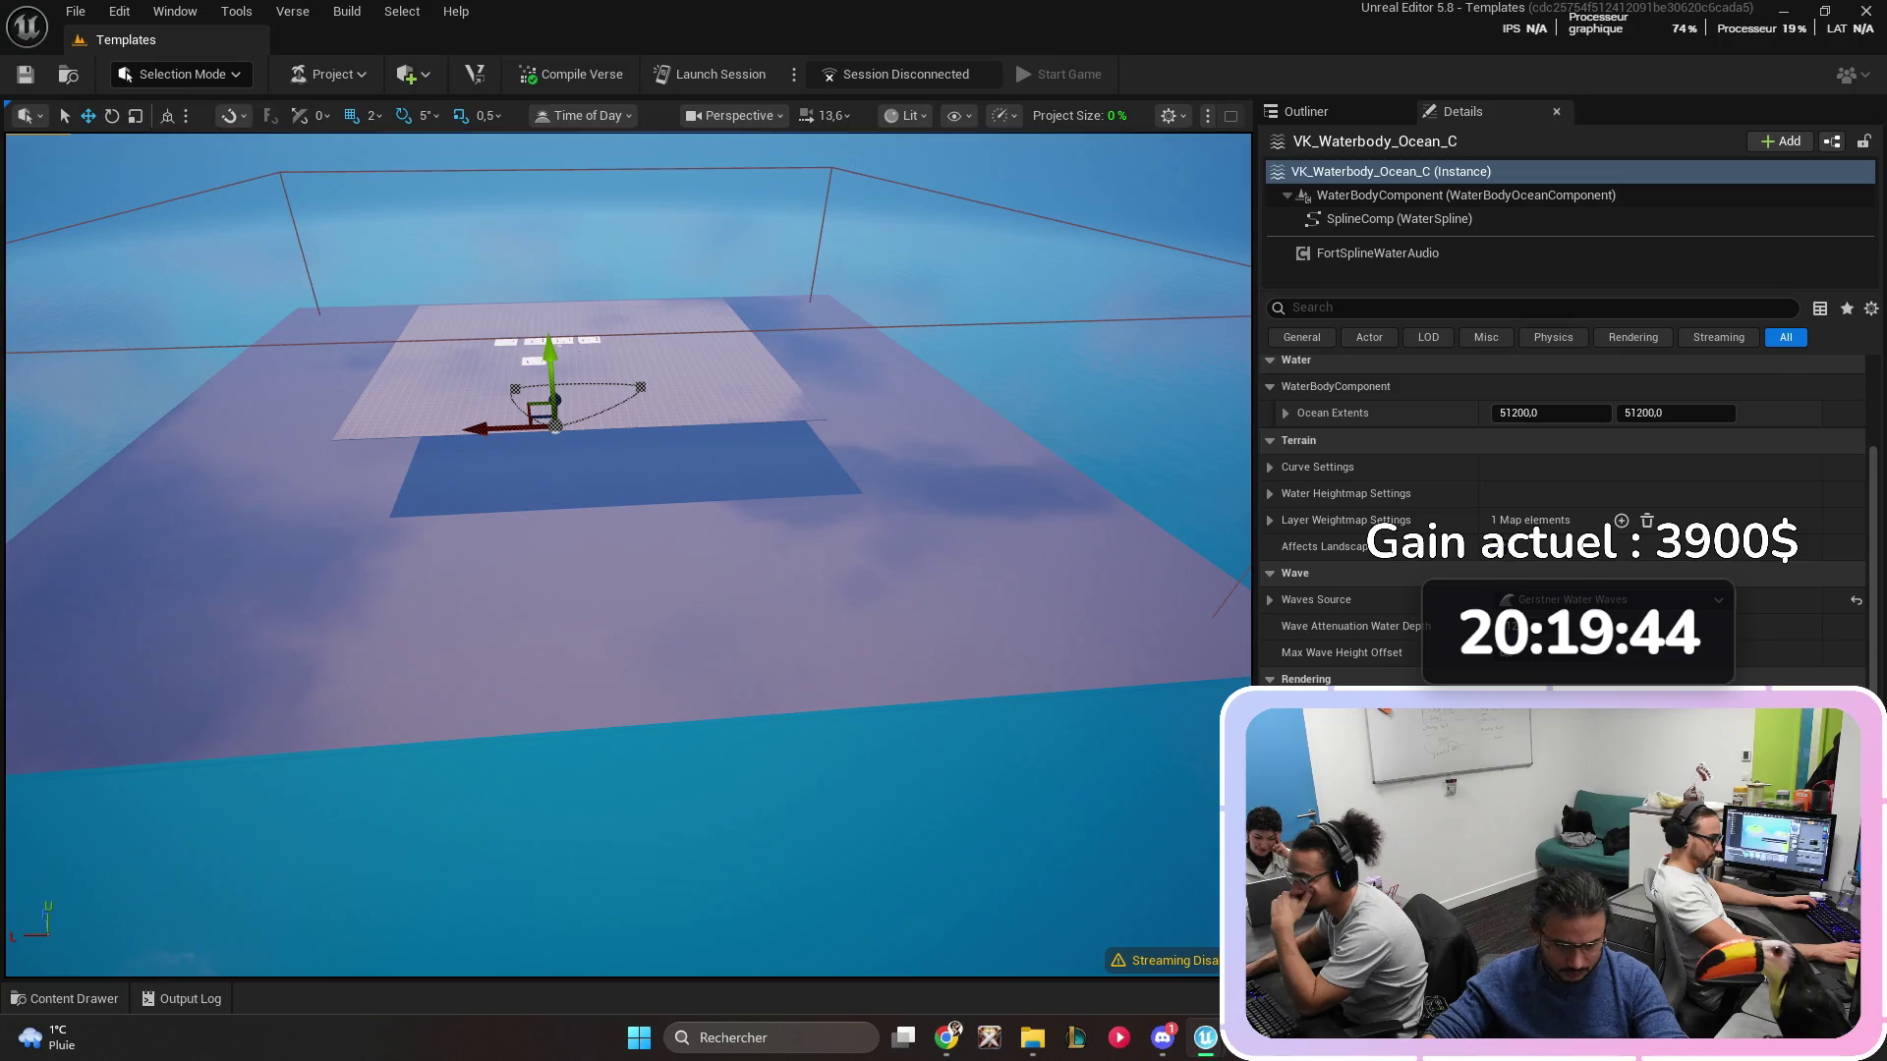
pyautogui.hotkey('alt', 'Tab')
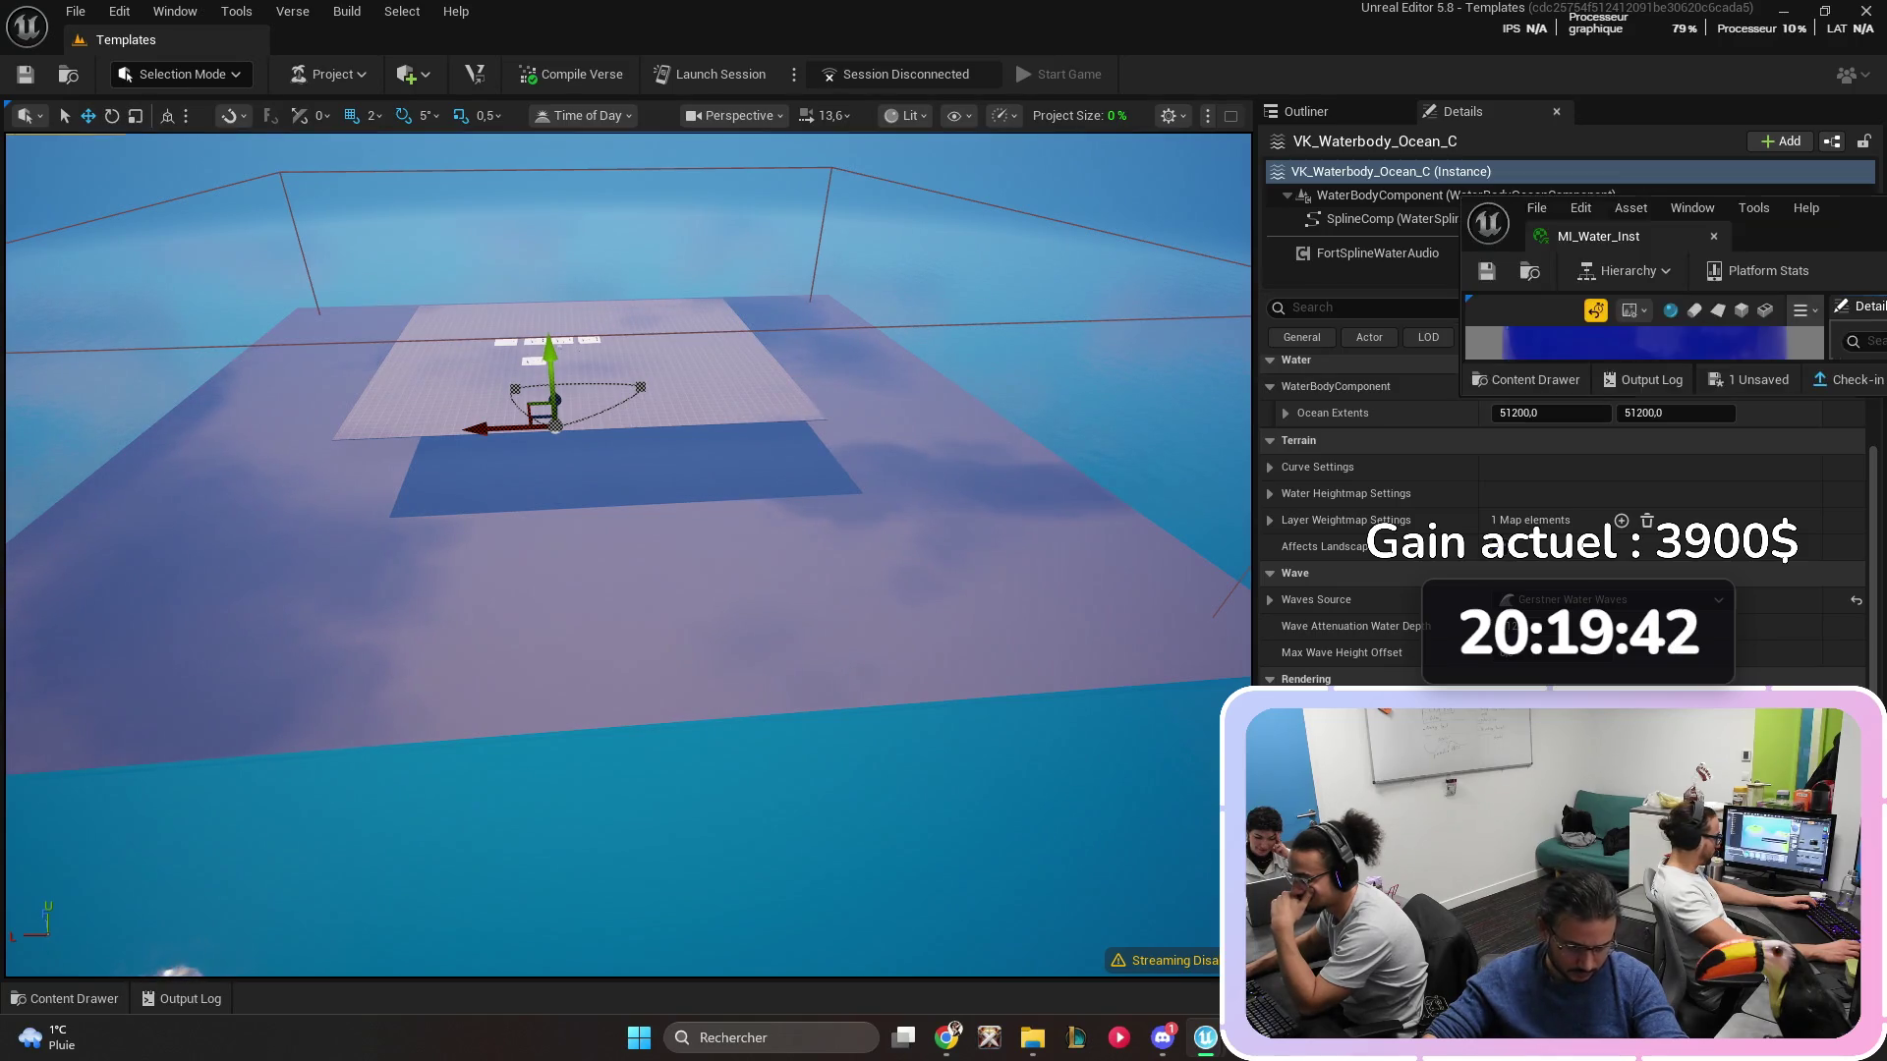
pyautogui.moveTo(1847, 208); pyautogui.dragTo(1139, 218)
pyautogui.moveTo(1202, 418); pyautogui.dragTo(1202, 906)
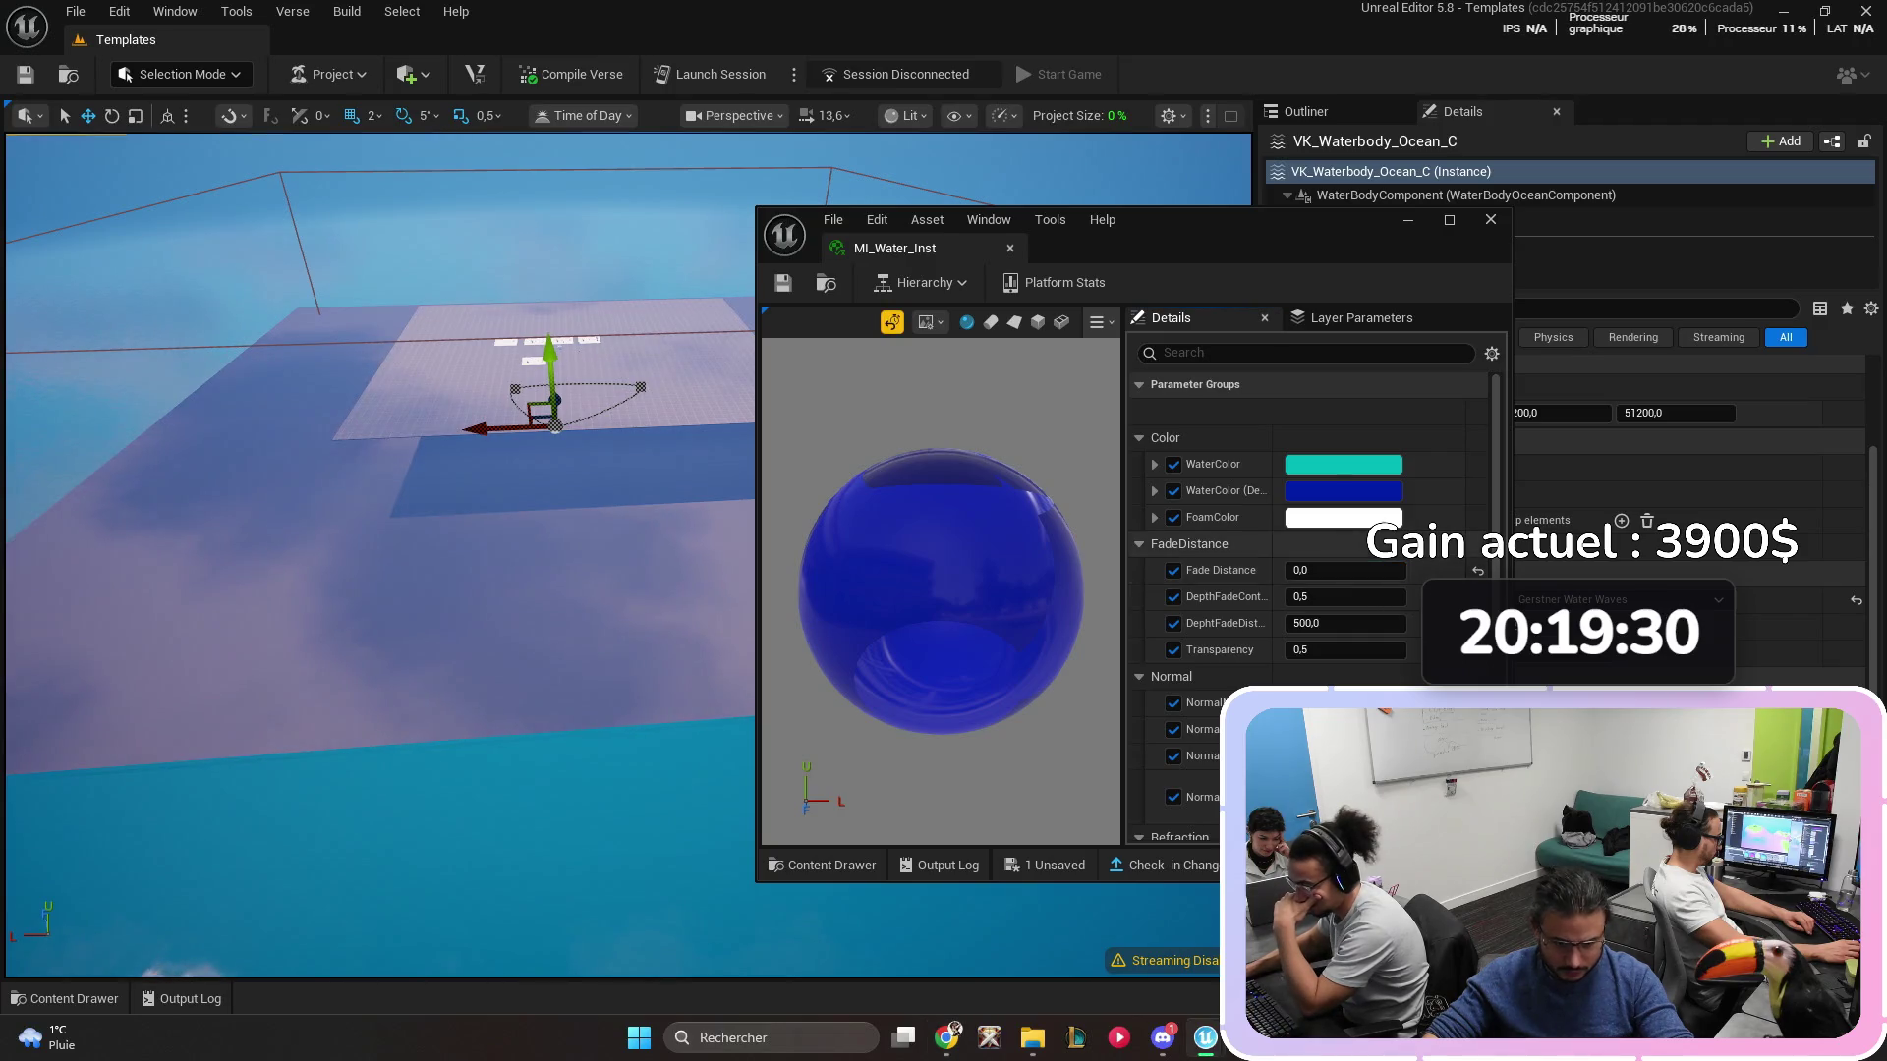
# - Set Fade Distance to 600, then preview a magenta WaterColor and undo it
pyautogui.write('600')
pyautogui.press('Return')
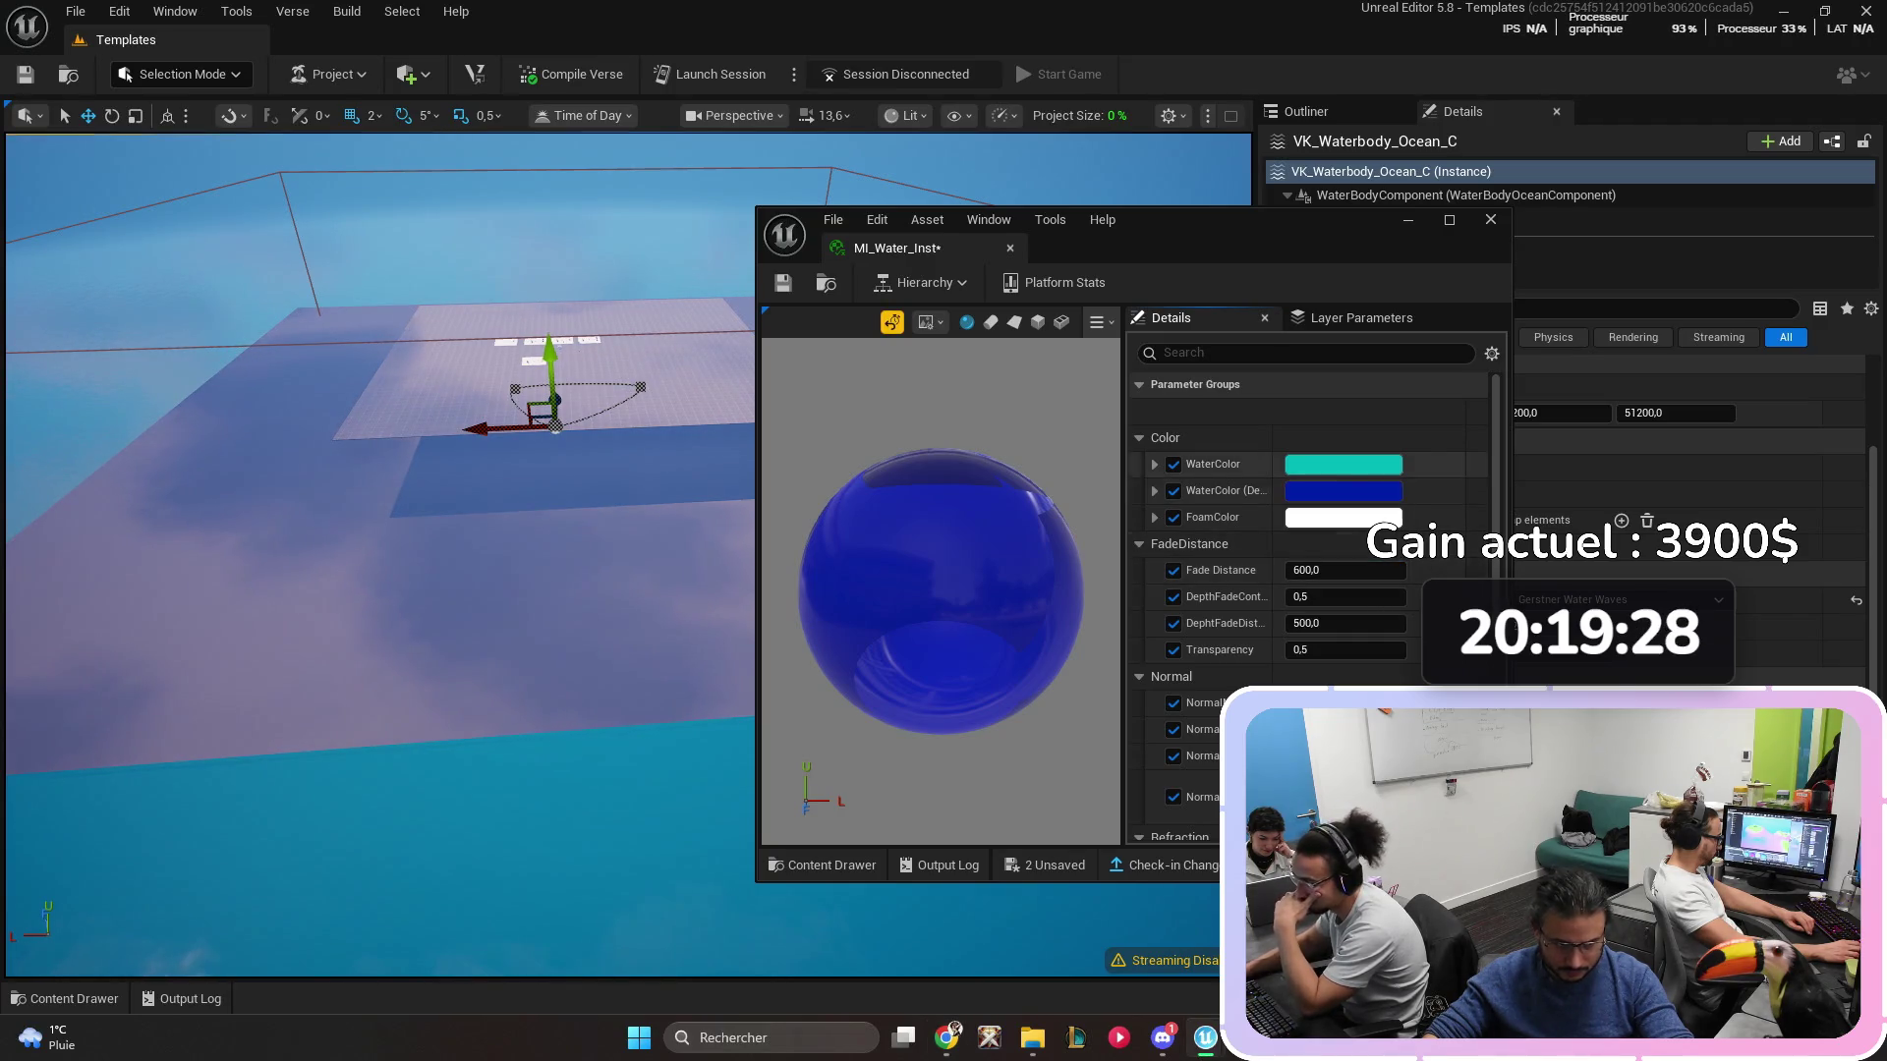
pyautogui.click(1343, 464)
pyautogui.click(1536, 521)
pyautogui.moveTo(393, 550)
pyautogui.mouseDown()
pyautogui.moveTo(393, 295)
pyautogui.moveTo(393, 393)
pyautogui.mouseUp()
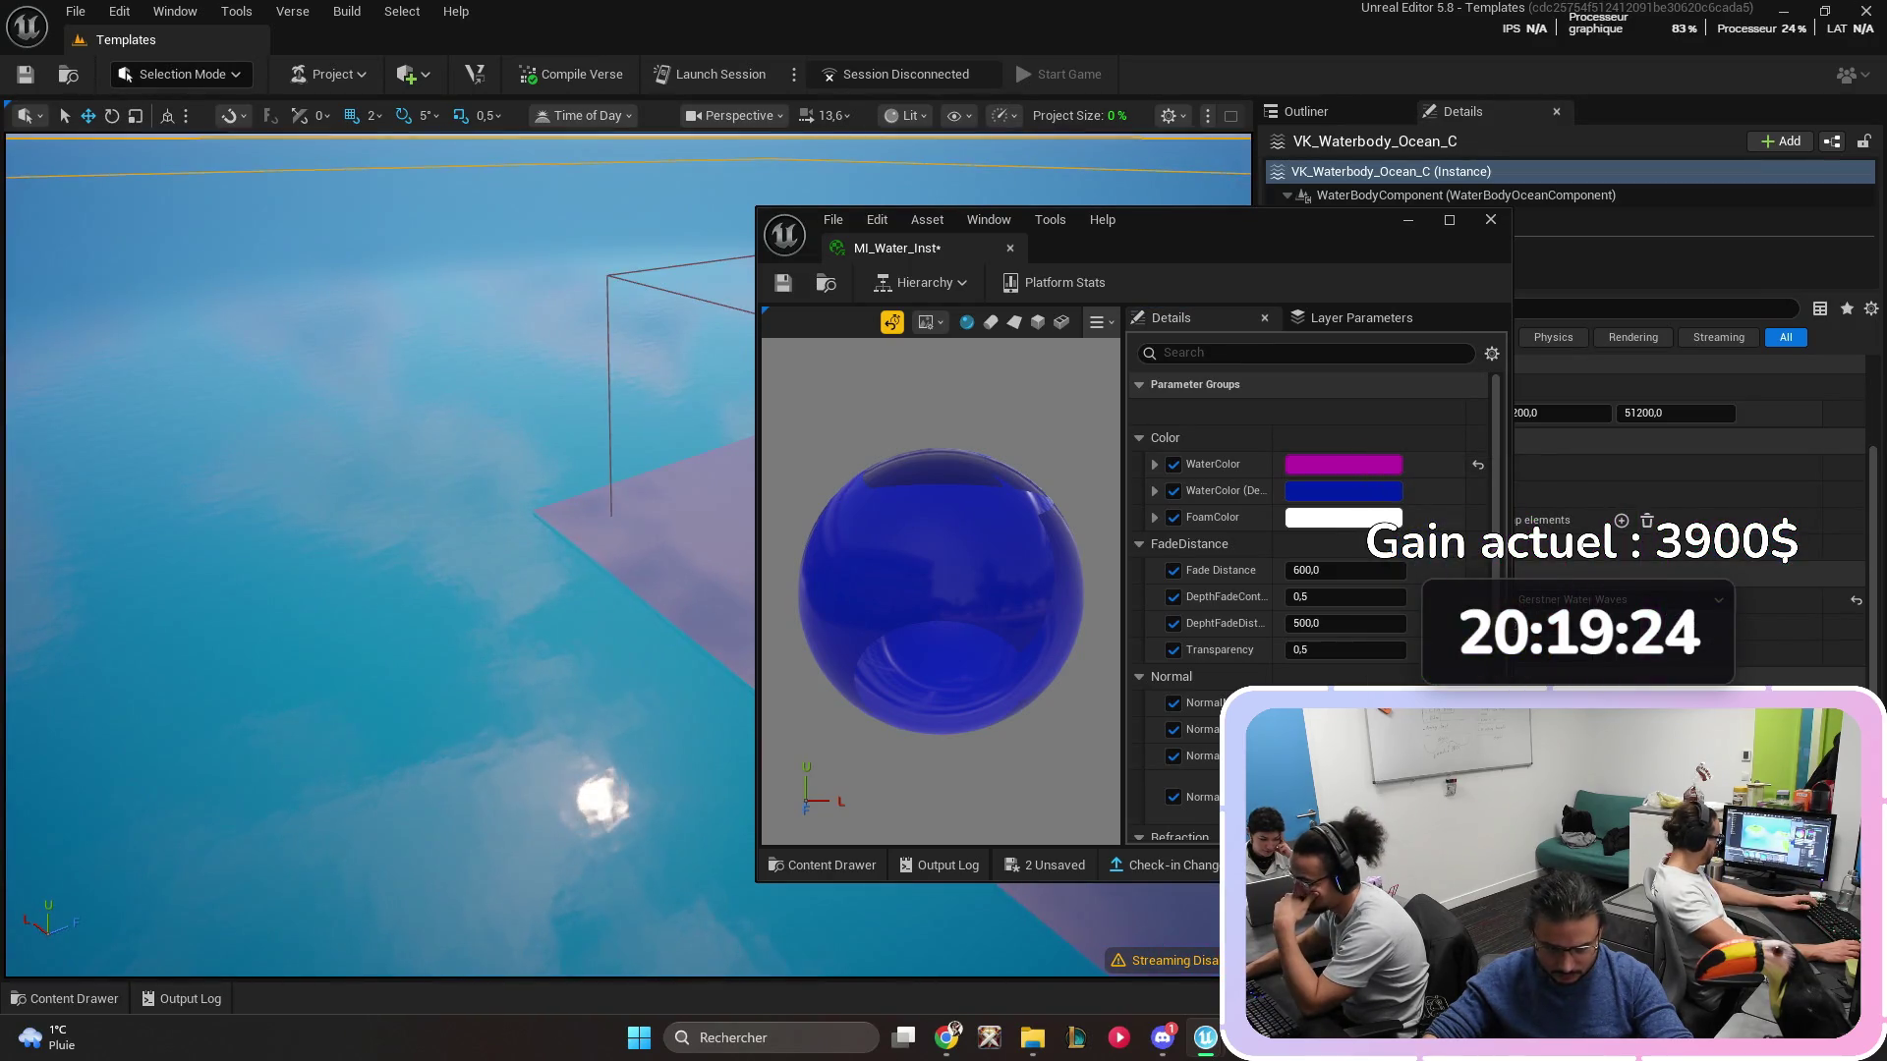
pyautogui.hotkey('ctrl', 'z')
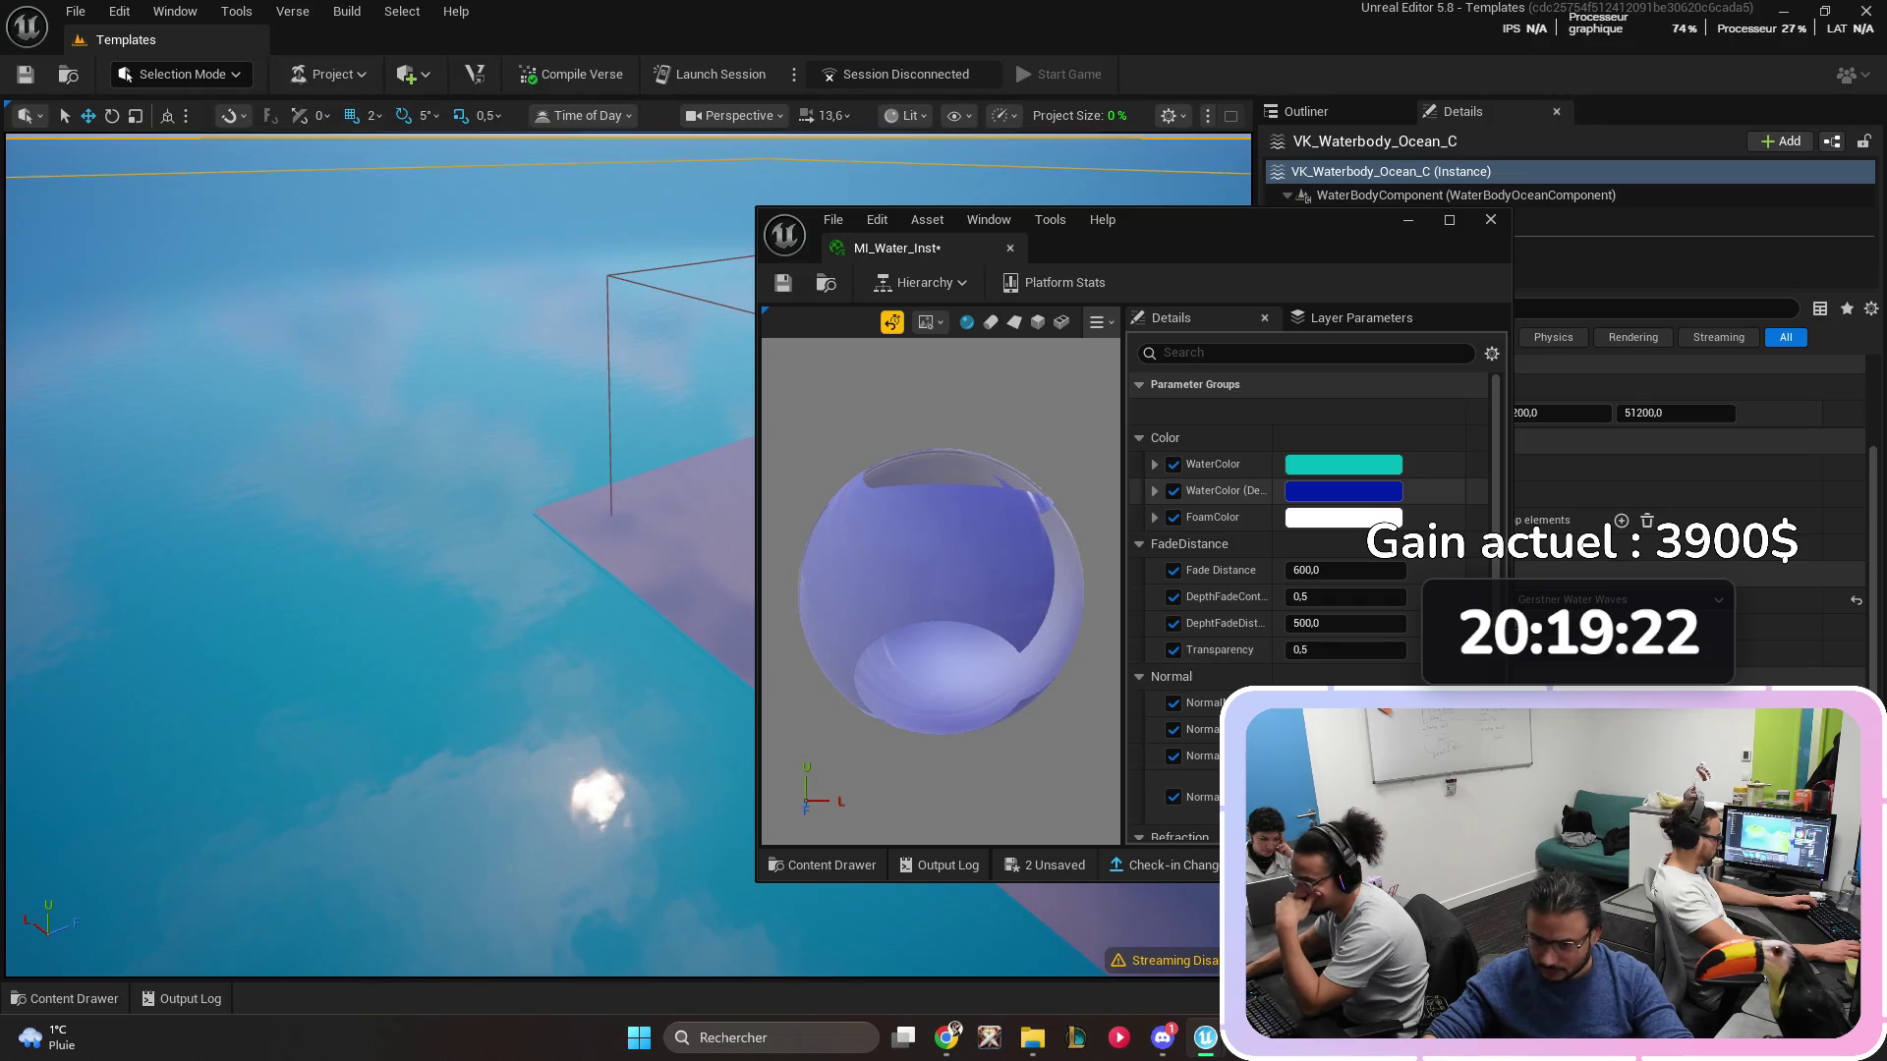
# - Preview a magenta depth water colour, undo it, and save MI_Water_Inst
pyautogui.click(1343, 490)
pyautogui.click(1521, 515)
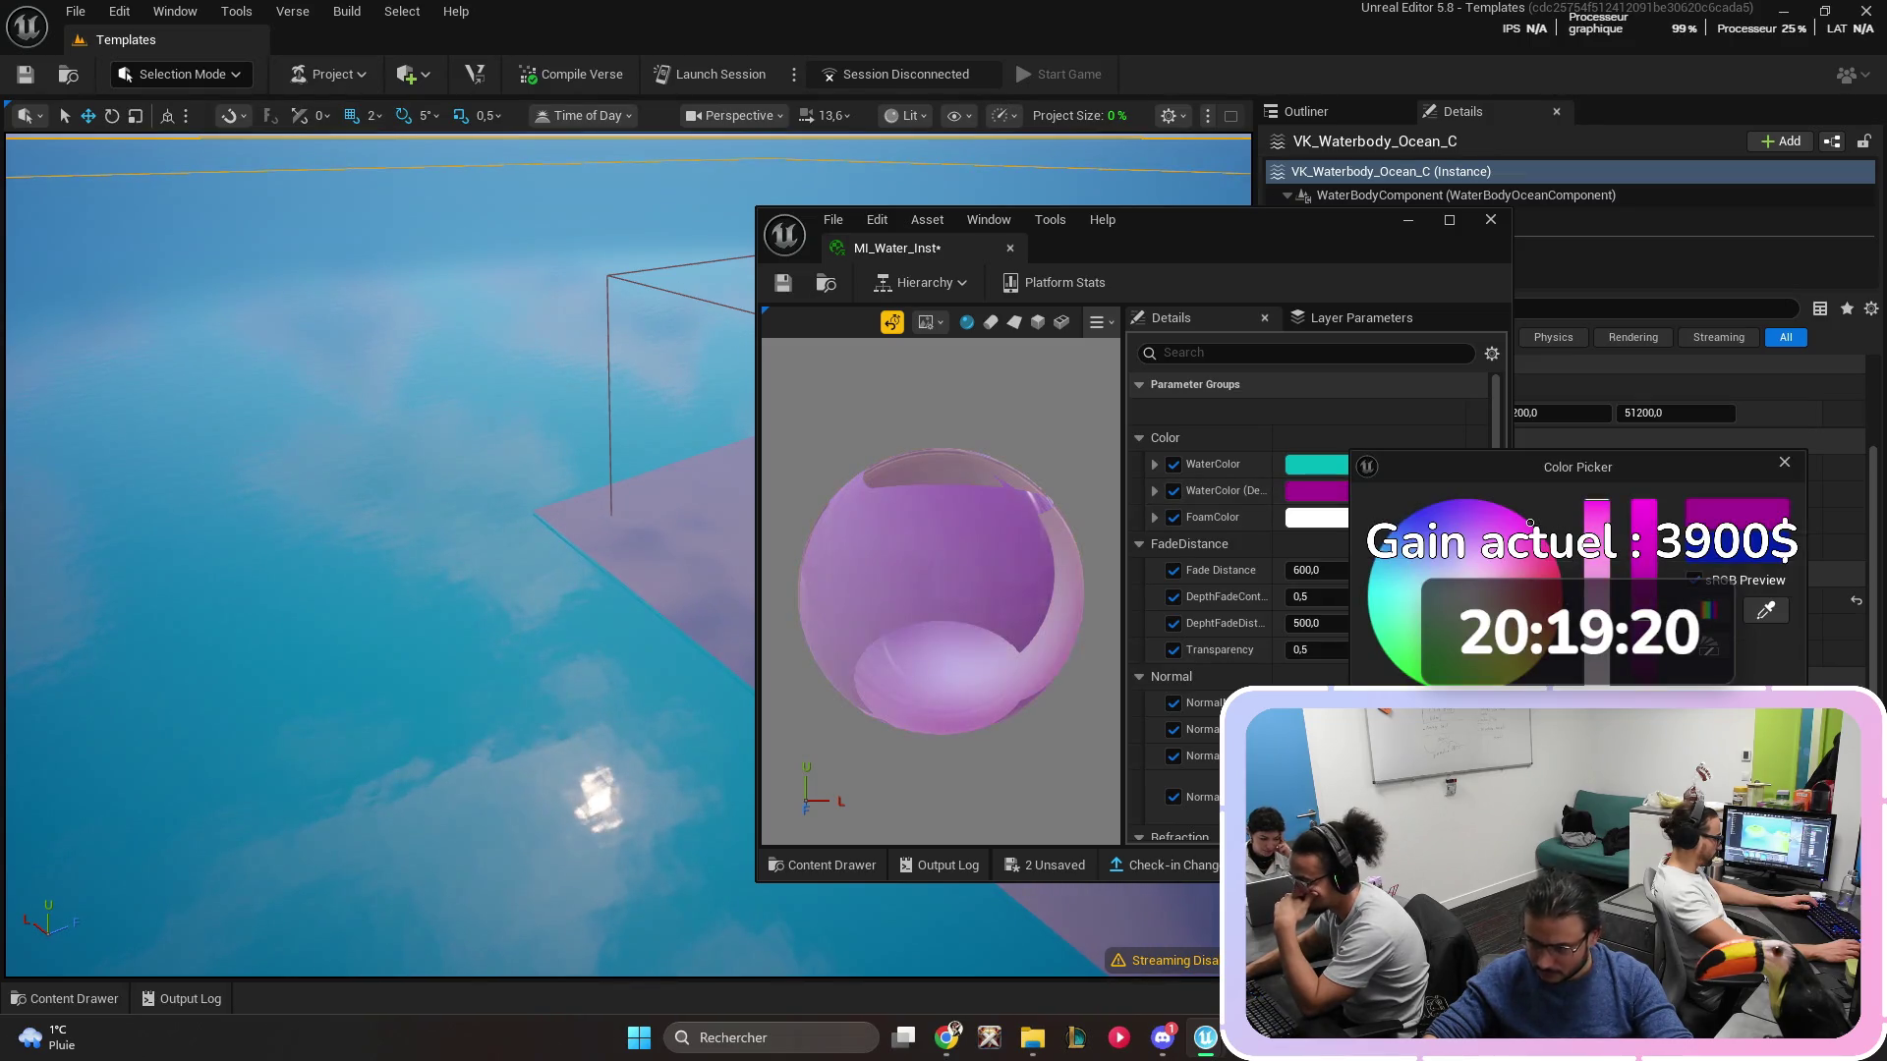
pyautogui.moveTo(442, 491)
pyautogui.mouseDown()
pyautogui.moveTo(442, 609)
pyautogui.moveTo(442, 491)
pyautogui.mouseUp()
pyautogui.hotkey('ctrl', 'z')
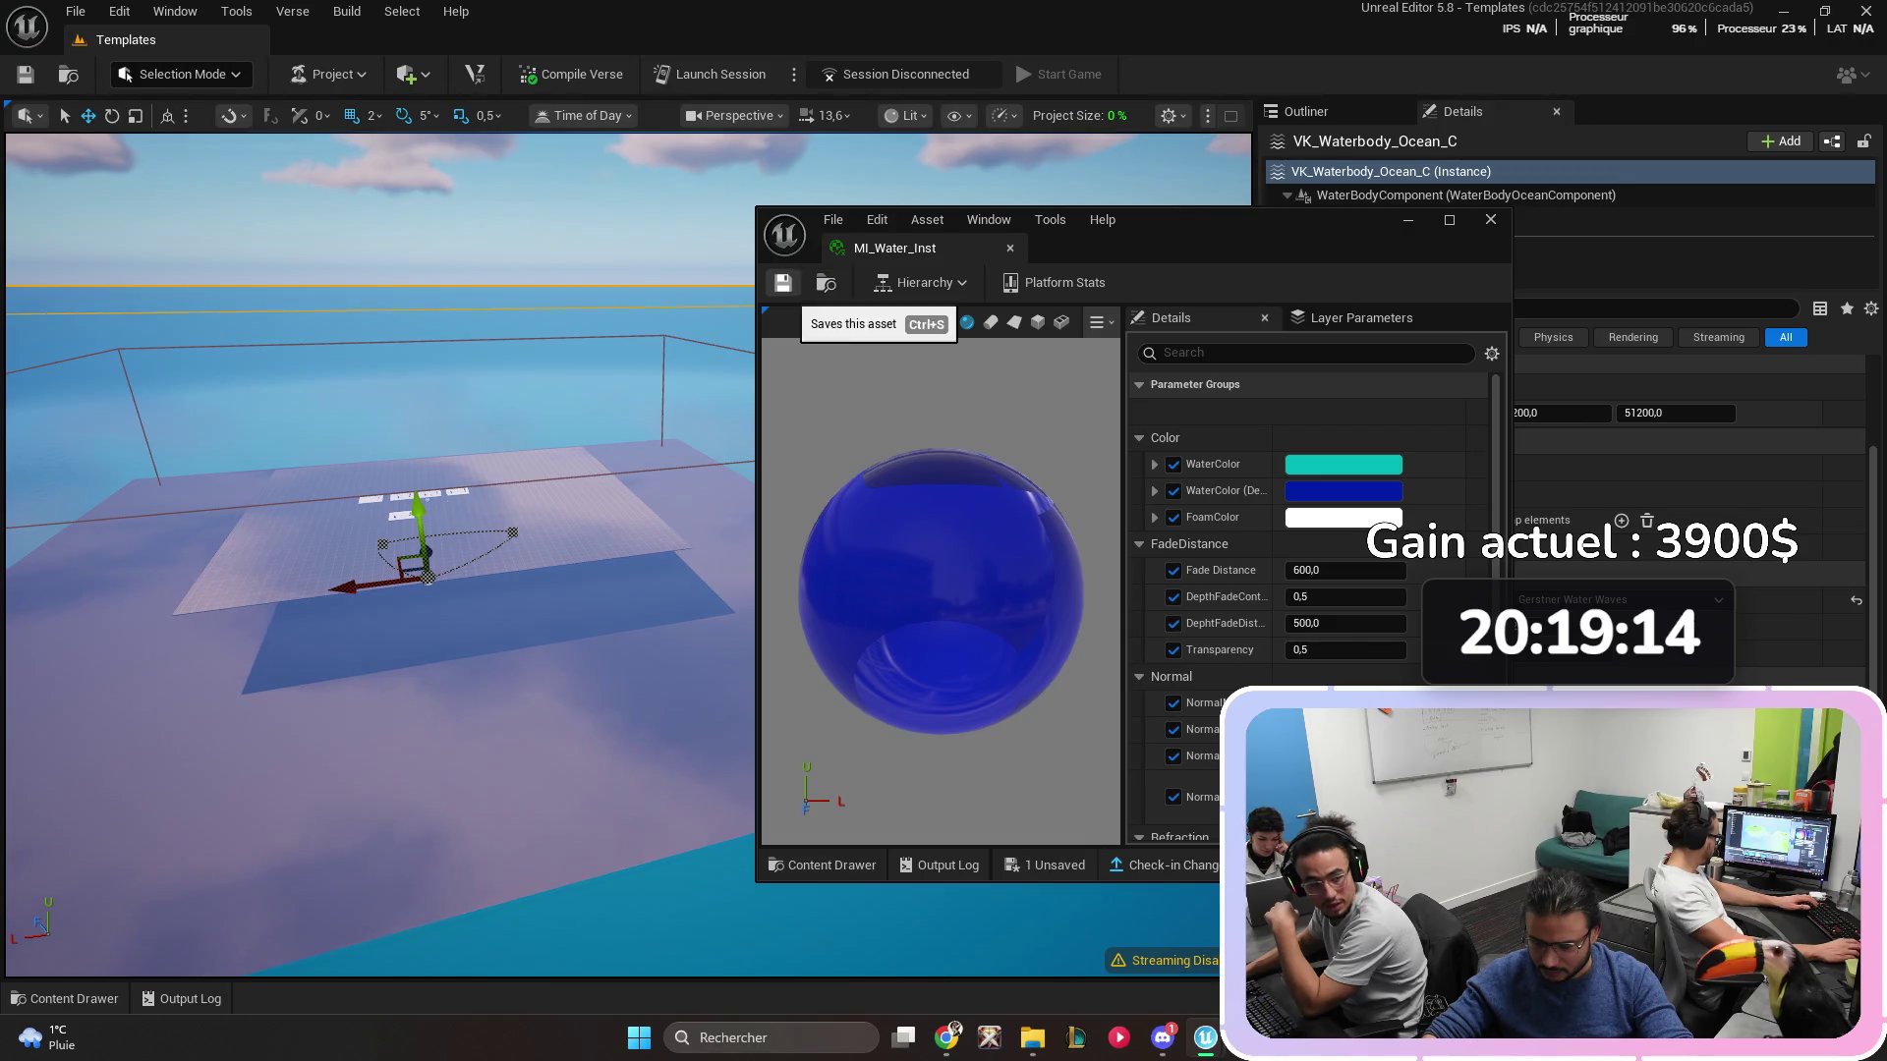
pyautogui.click(783, 283)
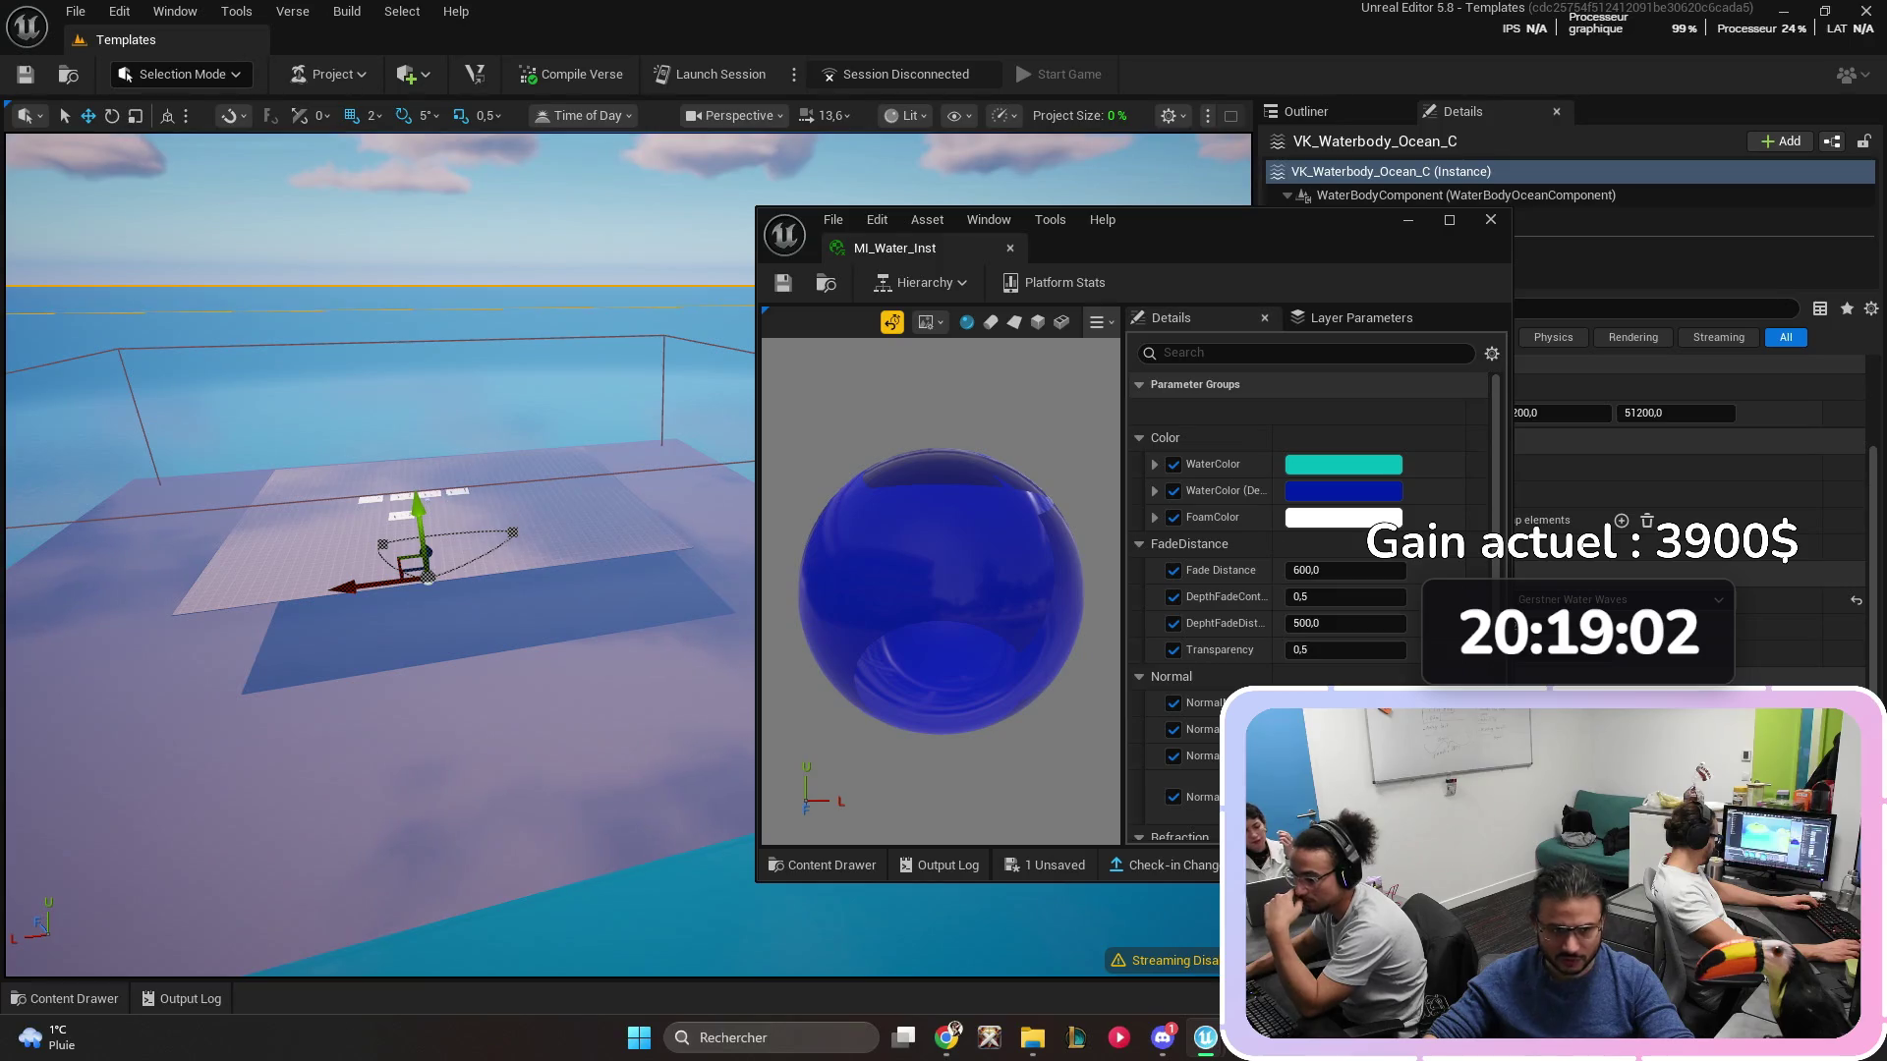
pyautogui.scroll(6, 629, 555)
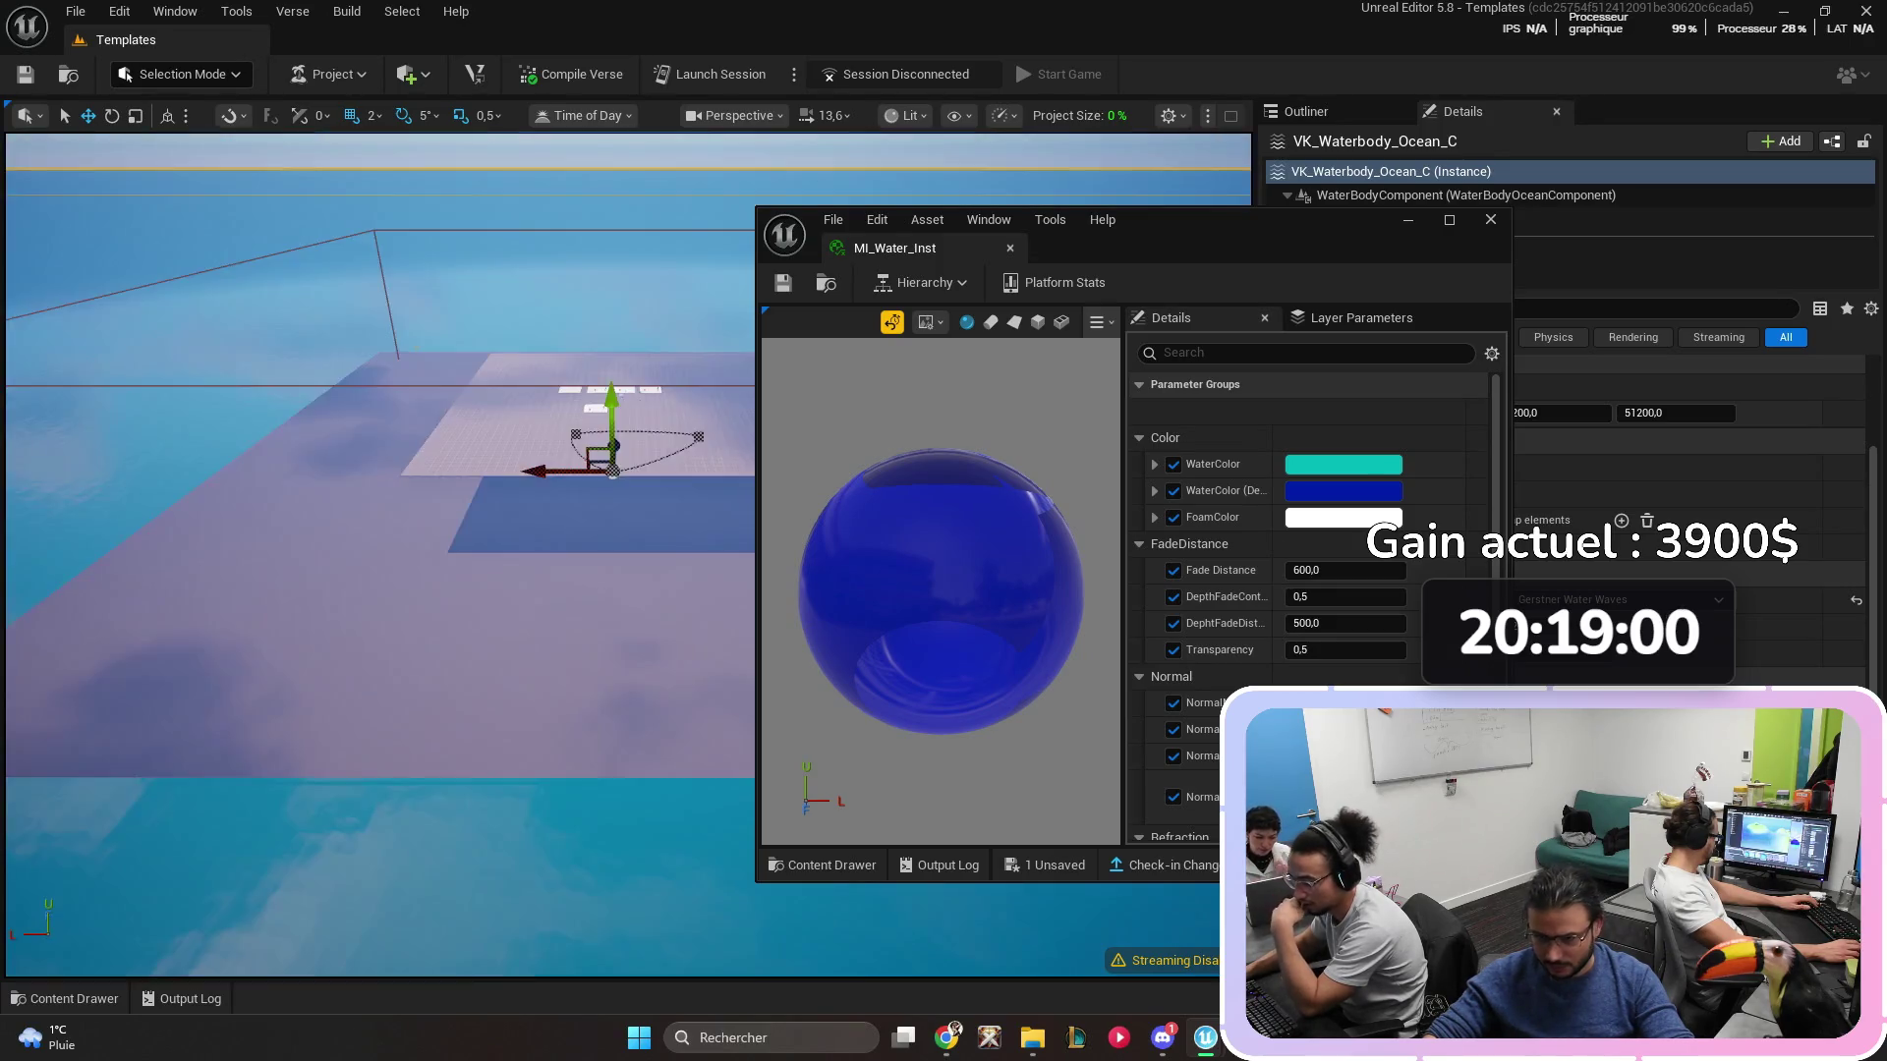
# - Select the ocean water body and drag its Z arrow down below the grid plane
pyautogui.scroll(-2, 629, 555)
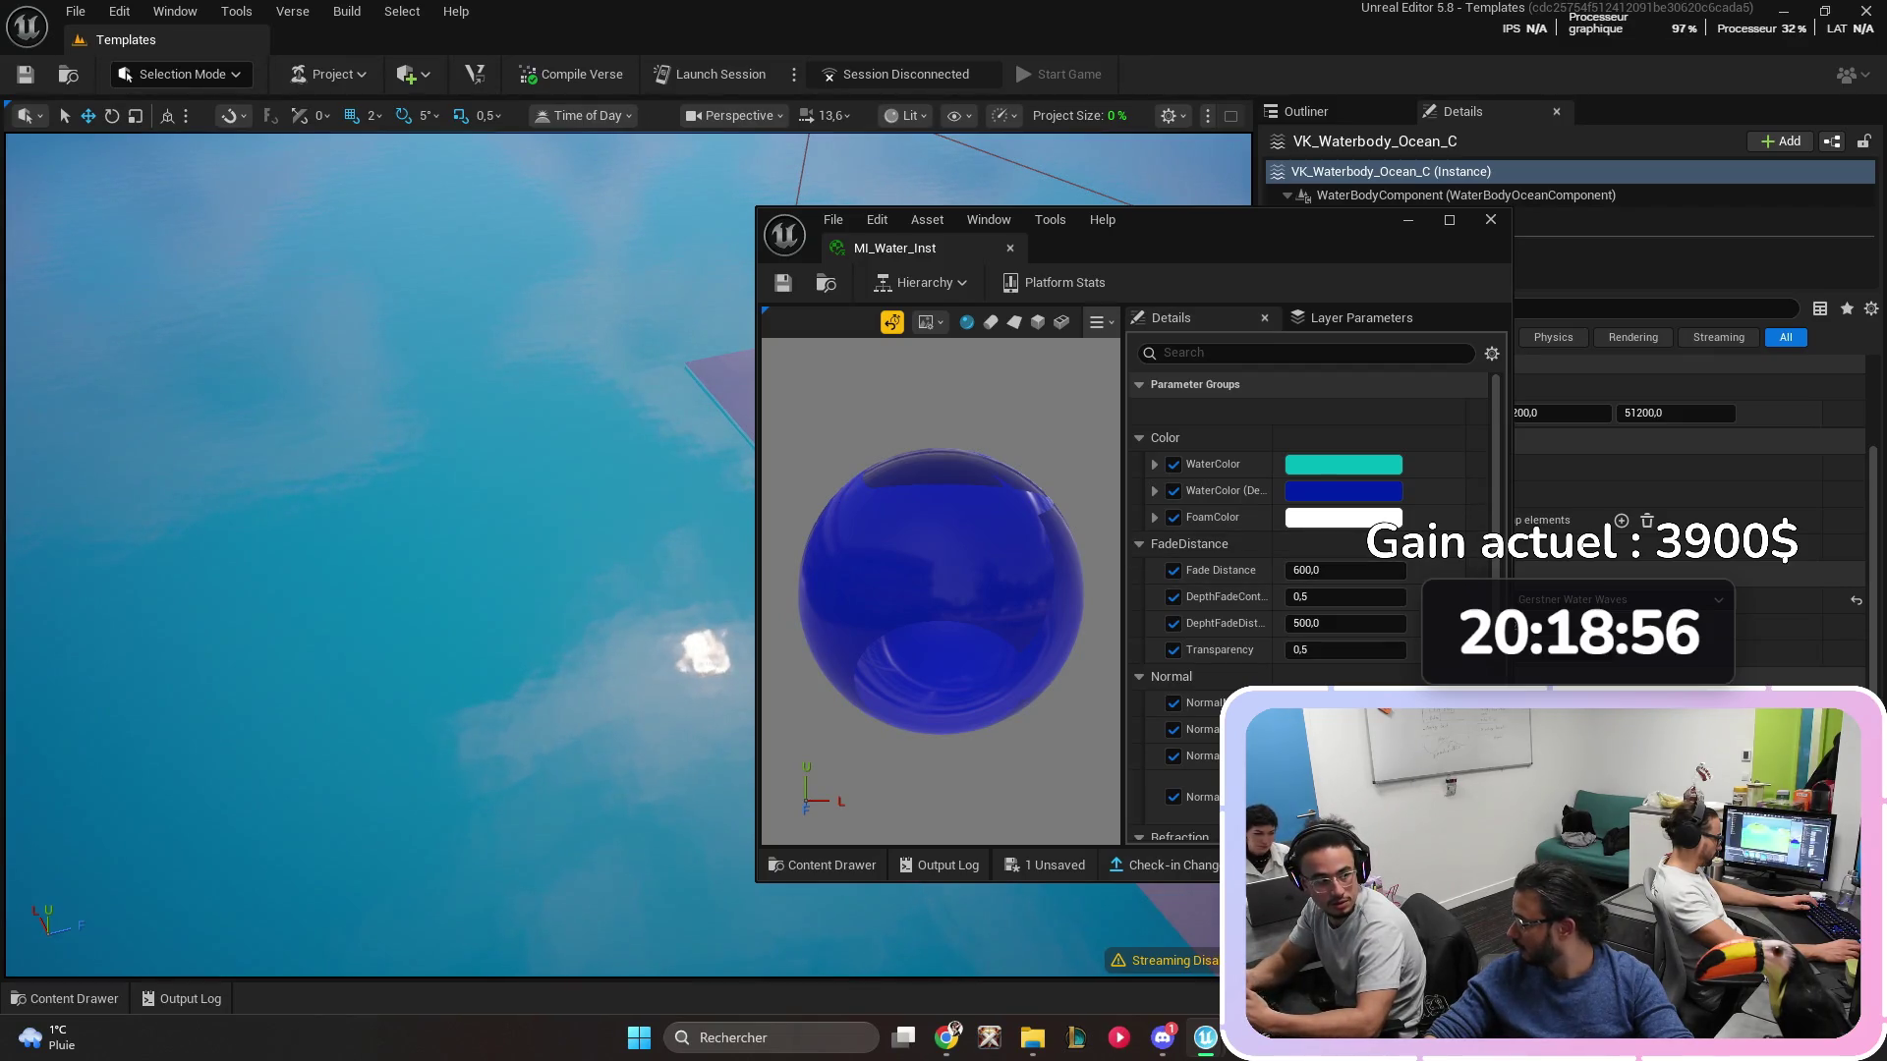
pyautogui.scroll(-4, 629, 555)
pyautogui.press('Escape')
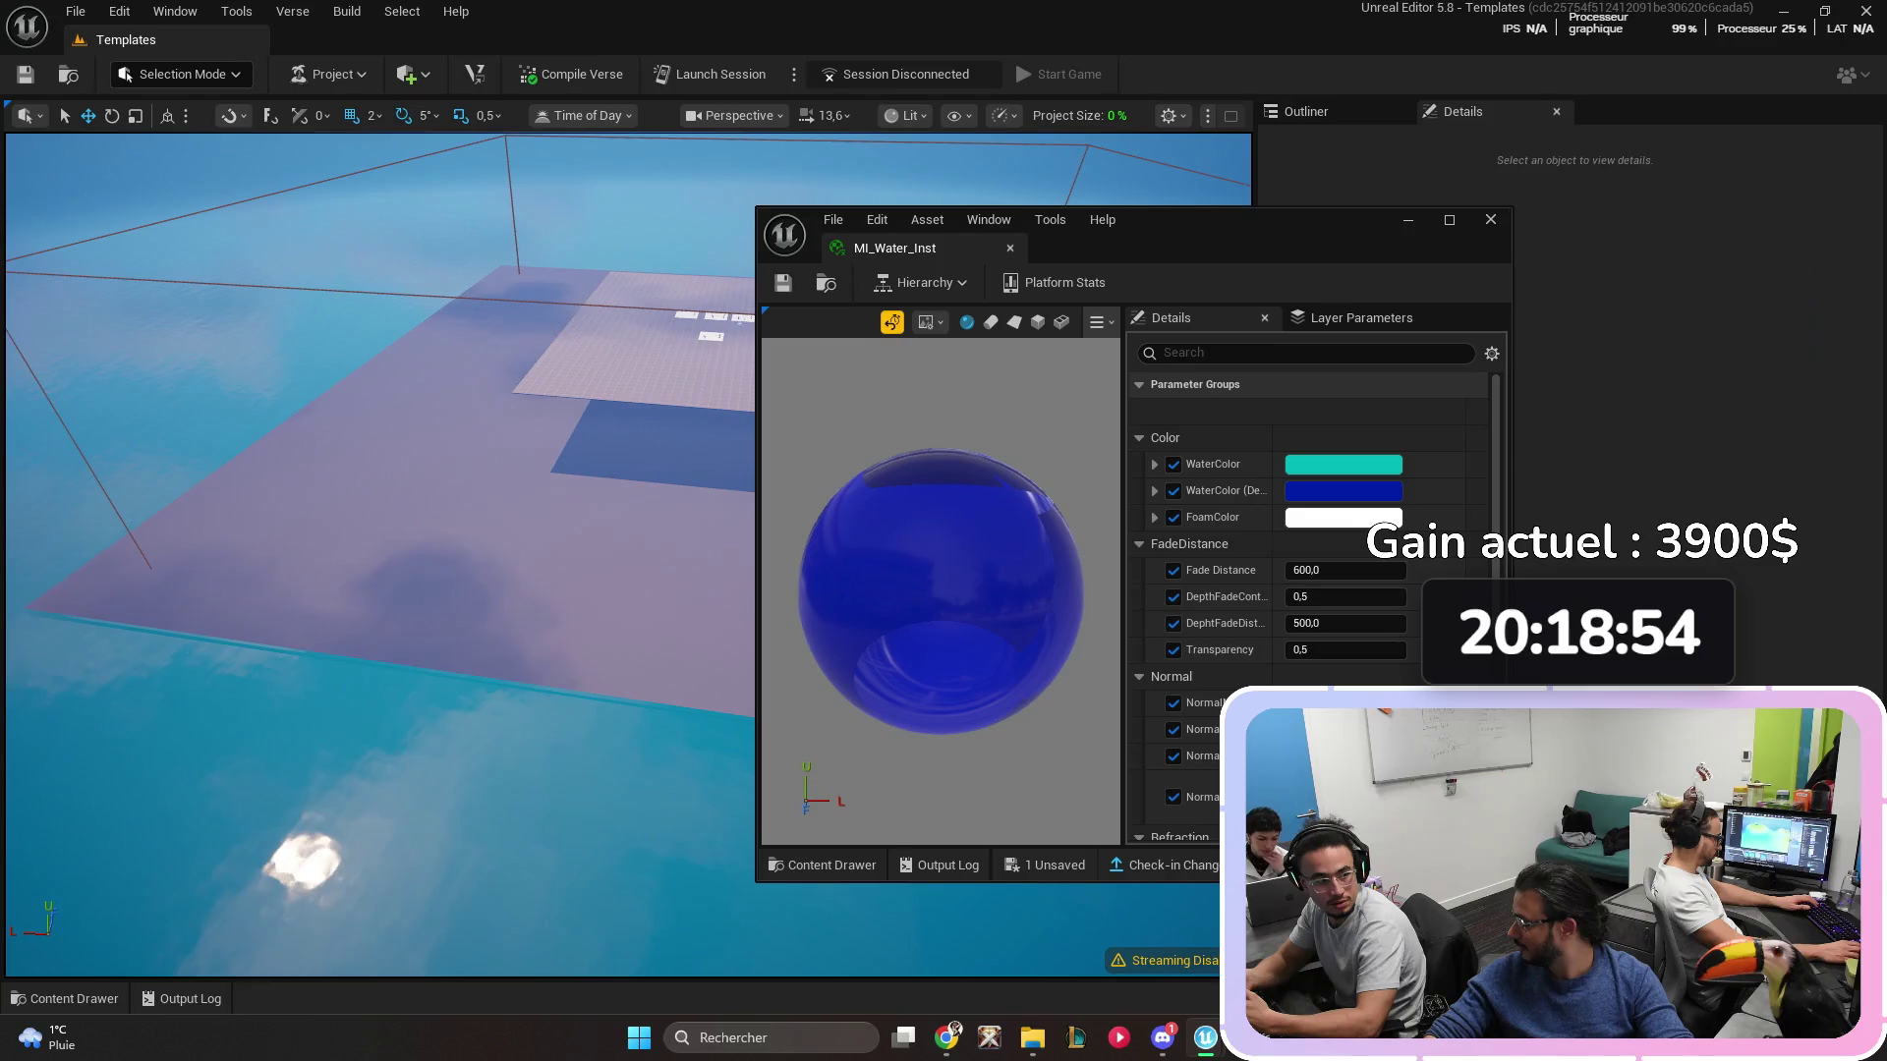
pyautogui.click(394, 737)
pyautogui.click(1305, 111)
pyautogui.moveTo(1330, 220)
pyautogui.mouseDown()
pyautogui.moveTo(1214, 205)
pyautogui.moveTo(1570, 291)
pyautogui.mouseUp()
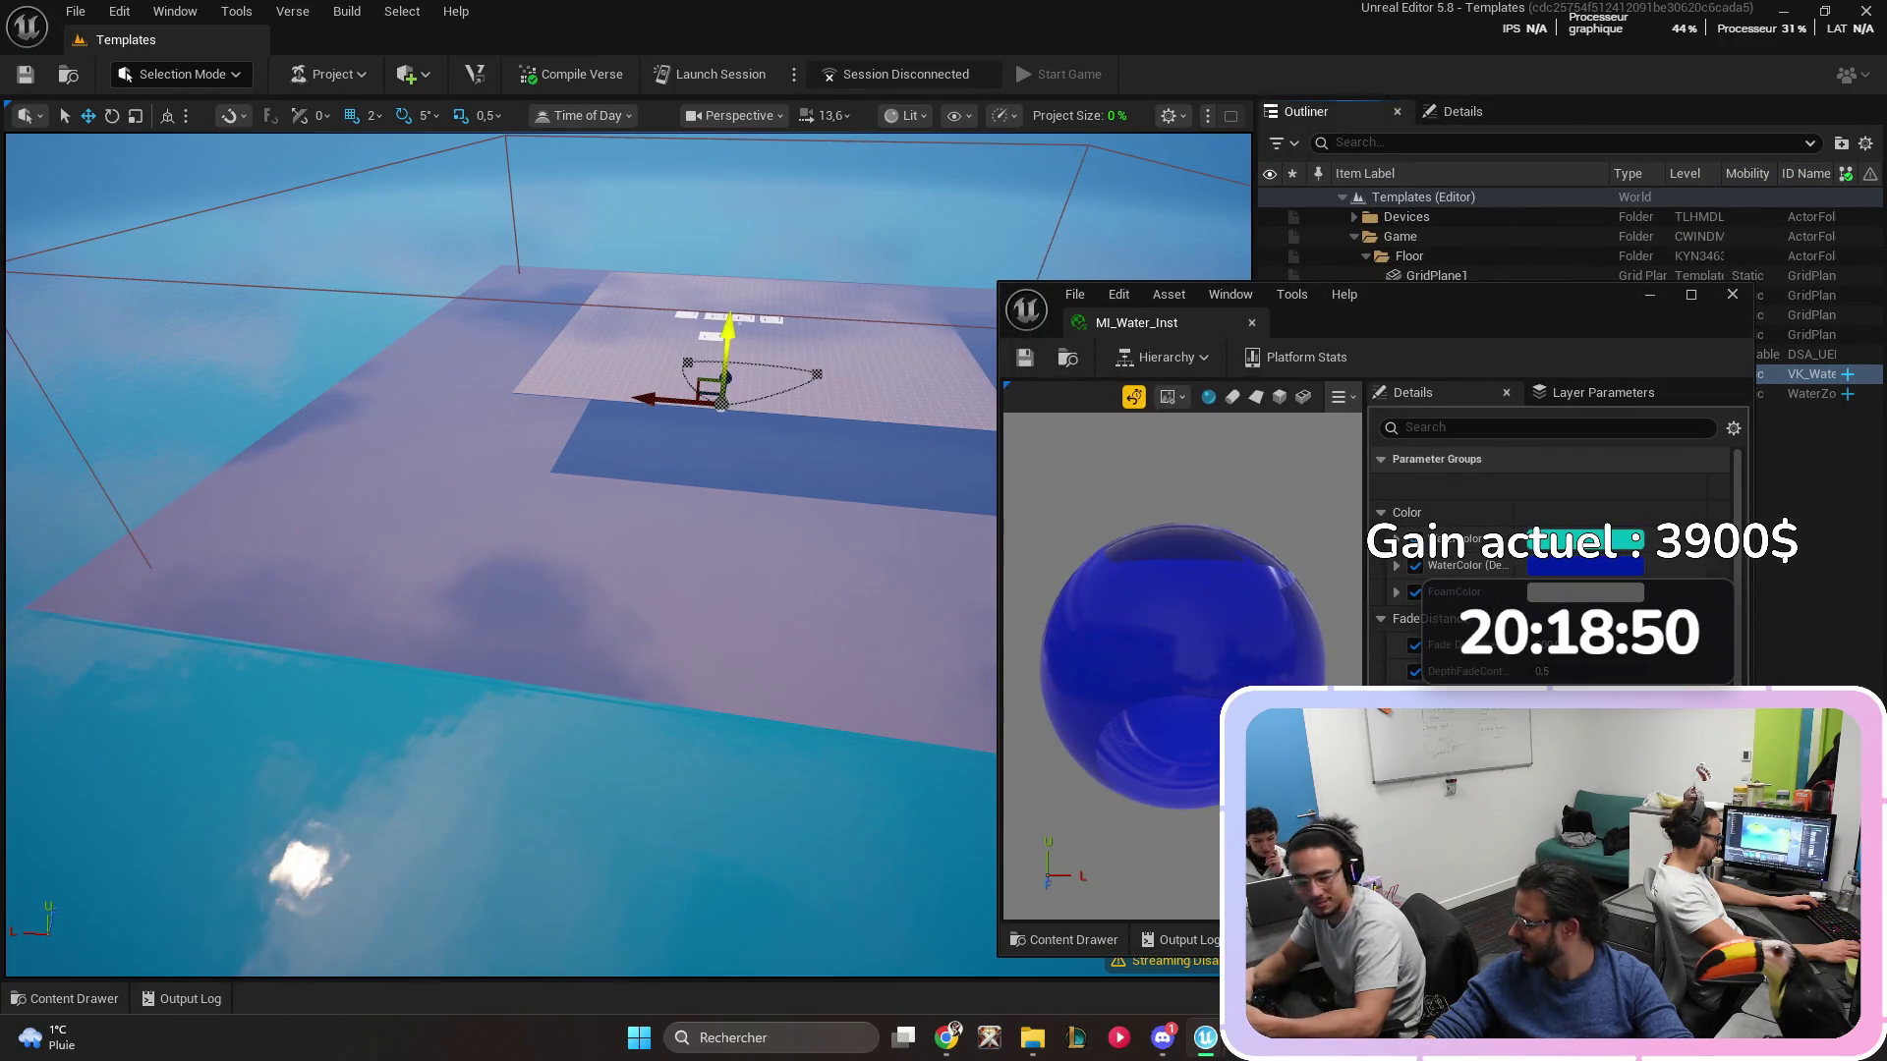
pyautogui.scroll(4, 629, 555)
pyautogui.moveTo(737, 235); pyautogui.dragTo(732, 320)
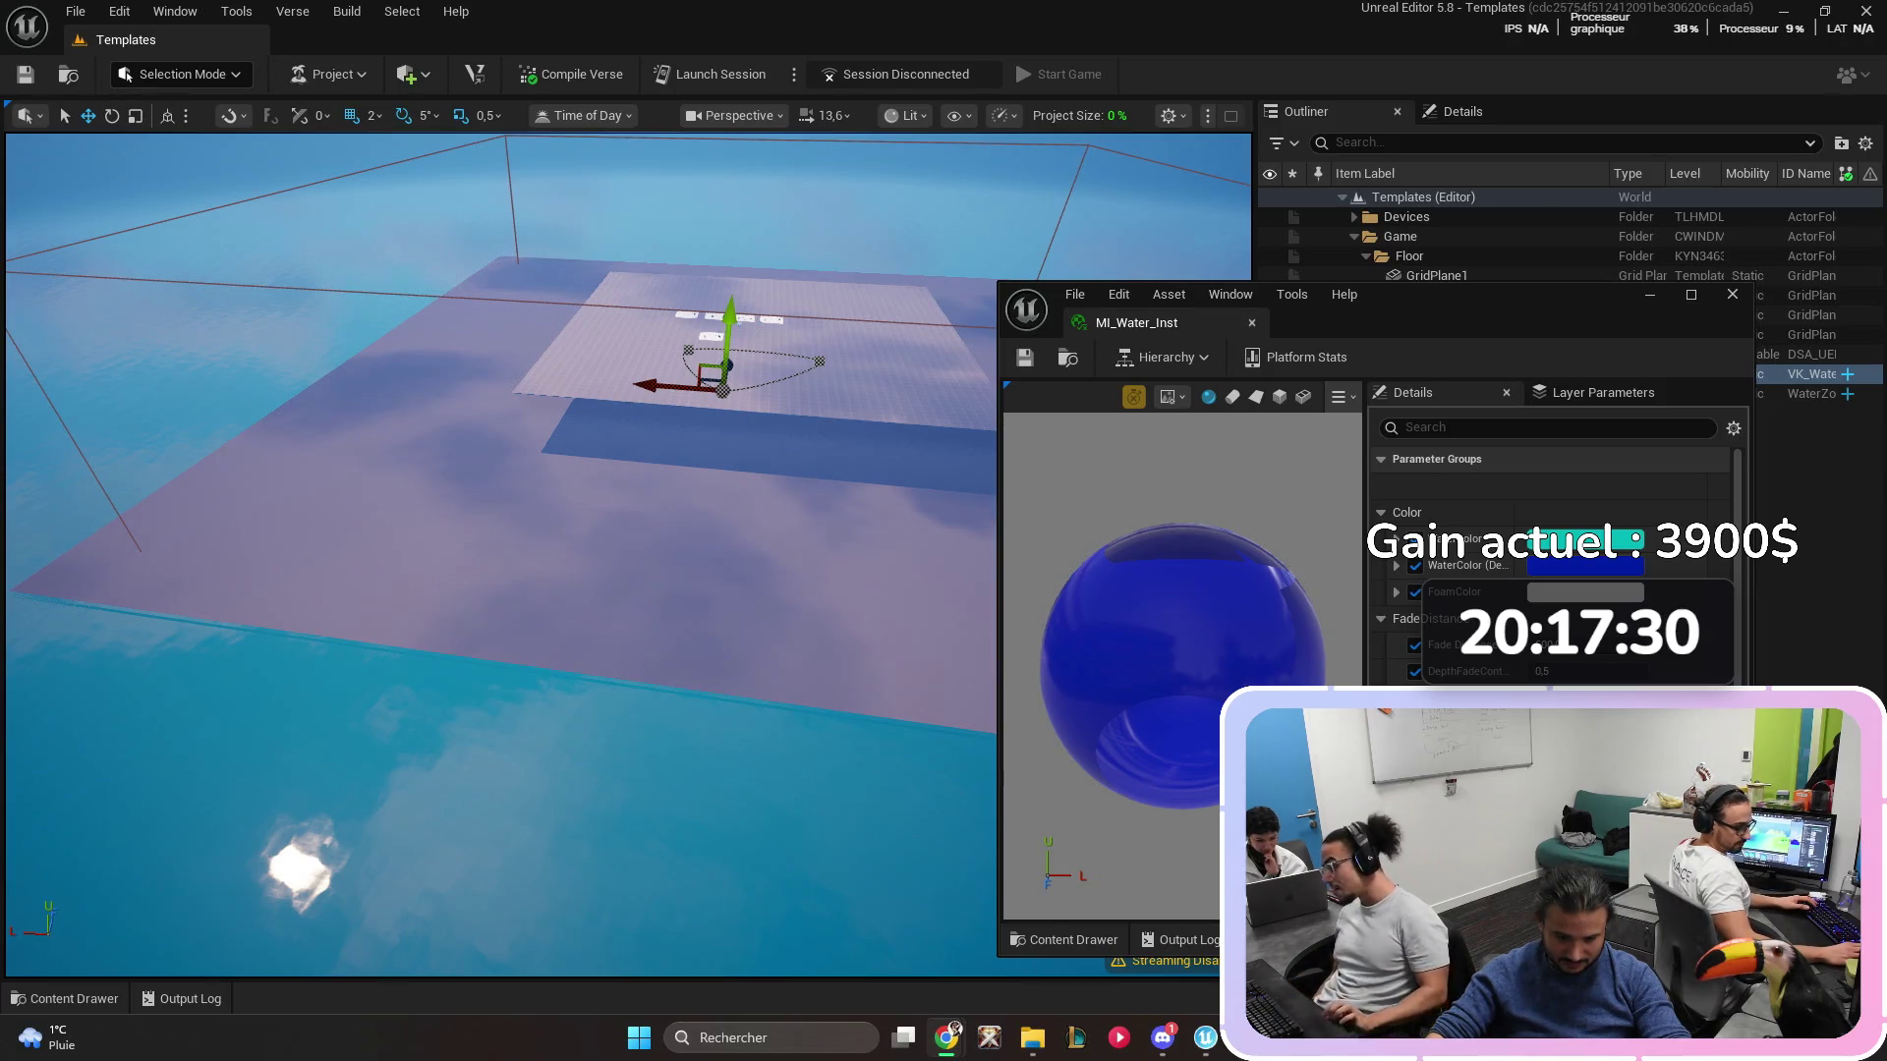
# - Move the MI_Water_Inst window up-left, enlarge it, and bring up the Water folder's assets
pyautogui.moveTo(1427, 295)
pyautogui.mouseDown()
pyautogui.moveTo(1417, 263)
pyautogui.moveTo(1246, 118)
pyautogui.moveTo(1213, 39)
pyautogui.mouseUp()
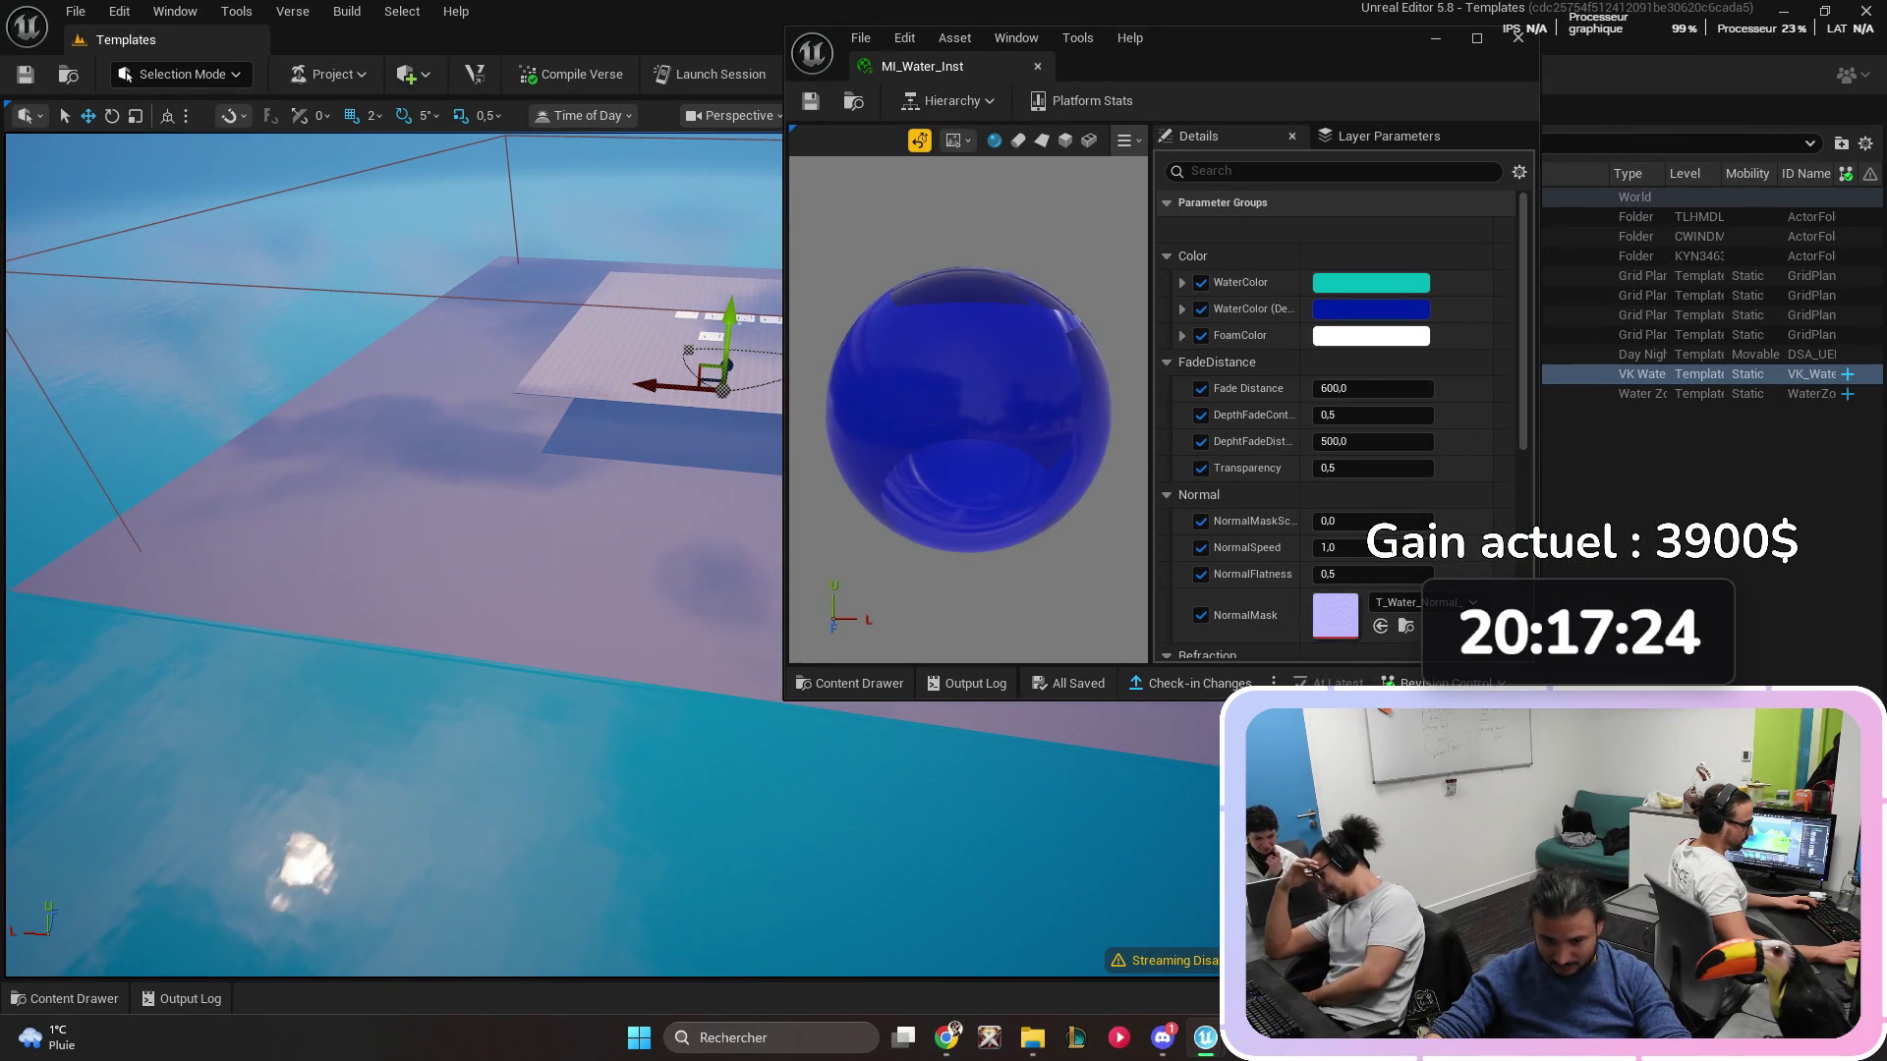
pyautogui.moveTo(1537, 700)
pyautogui.mouseDown()
pyautogui.moveTo(1760, 946)
pyautogui.moveTo(1784, 943)
pyautogui.mouseUp()
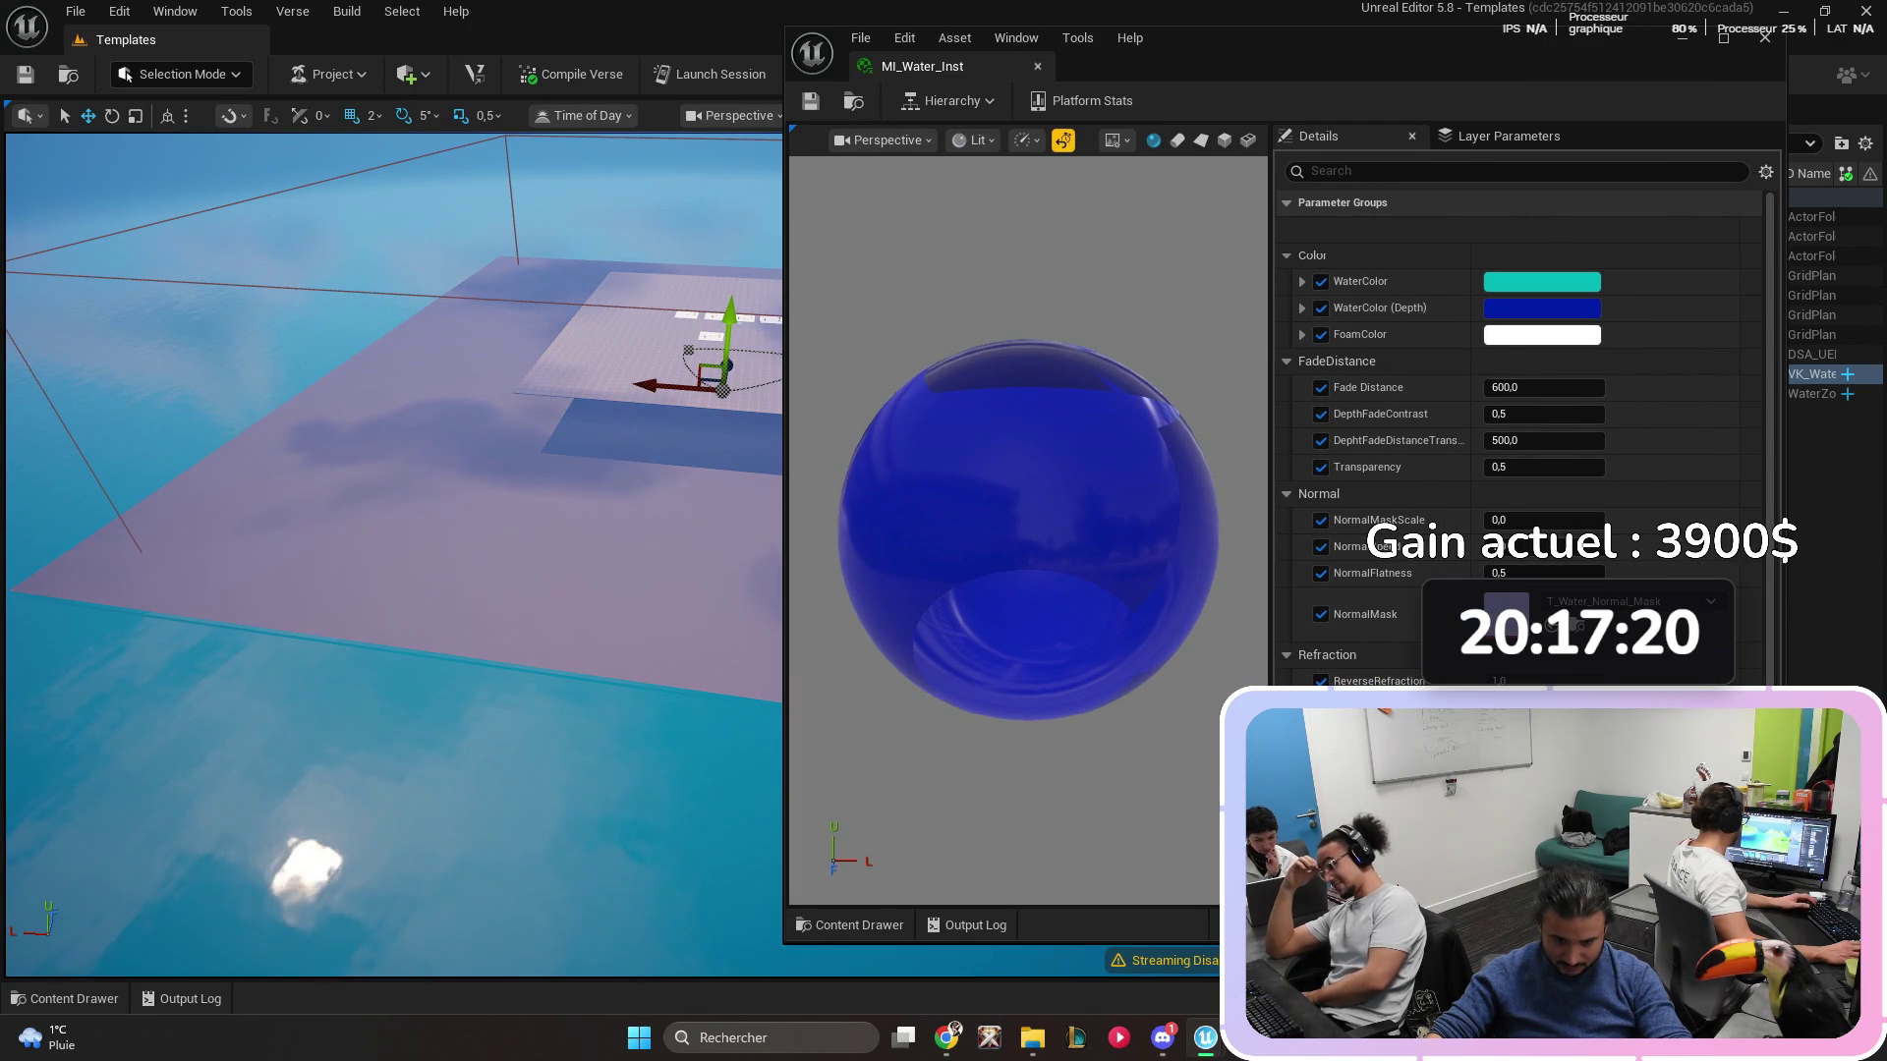
pyautogui.hotkey('ctrl', 'space')
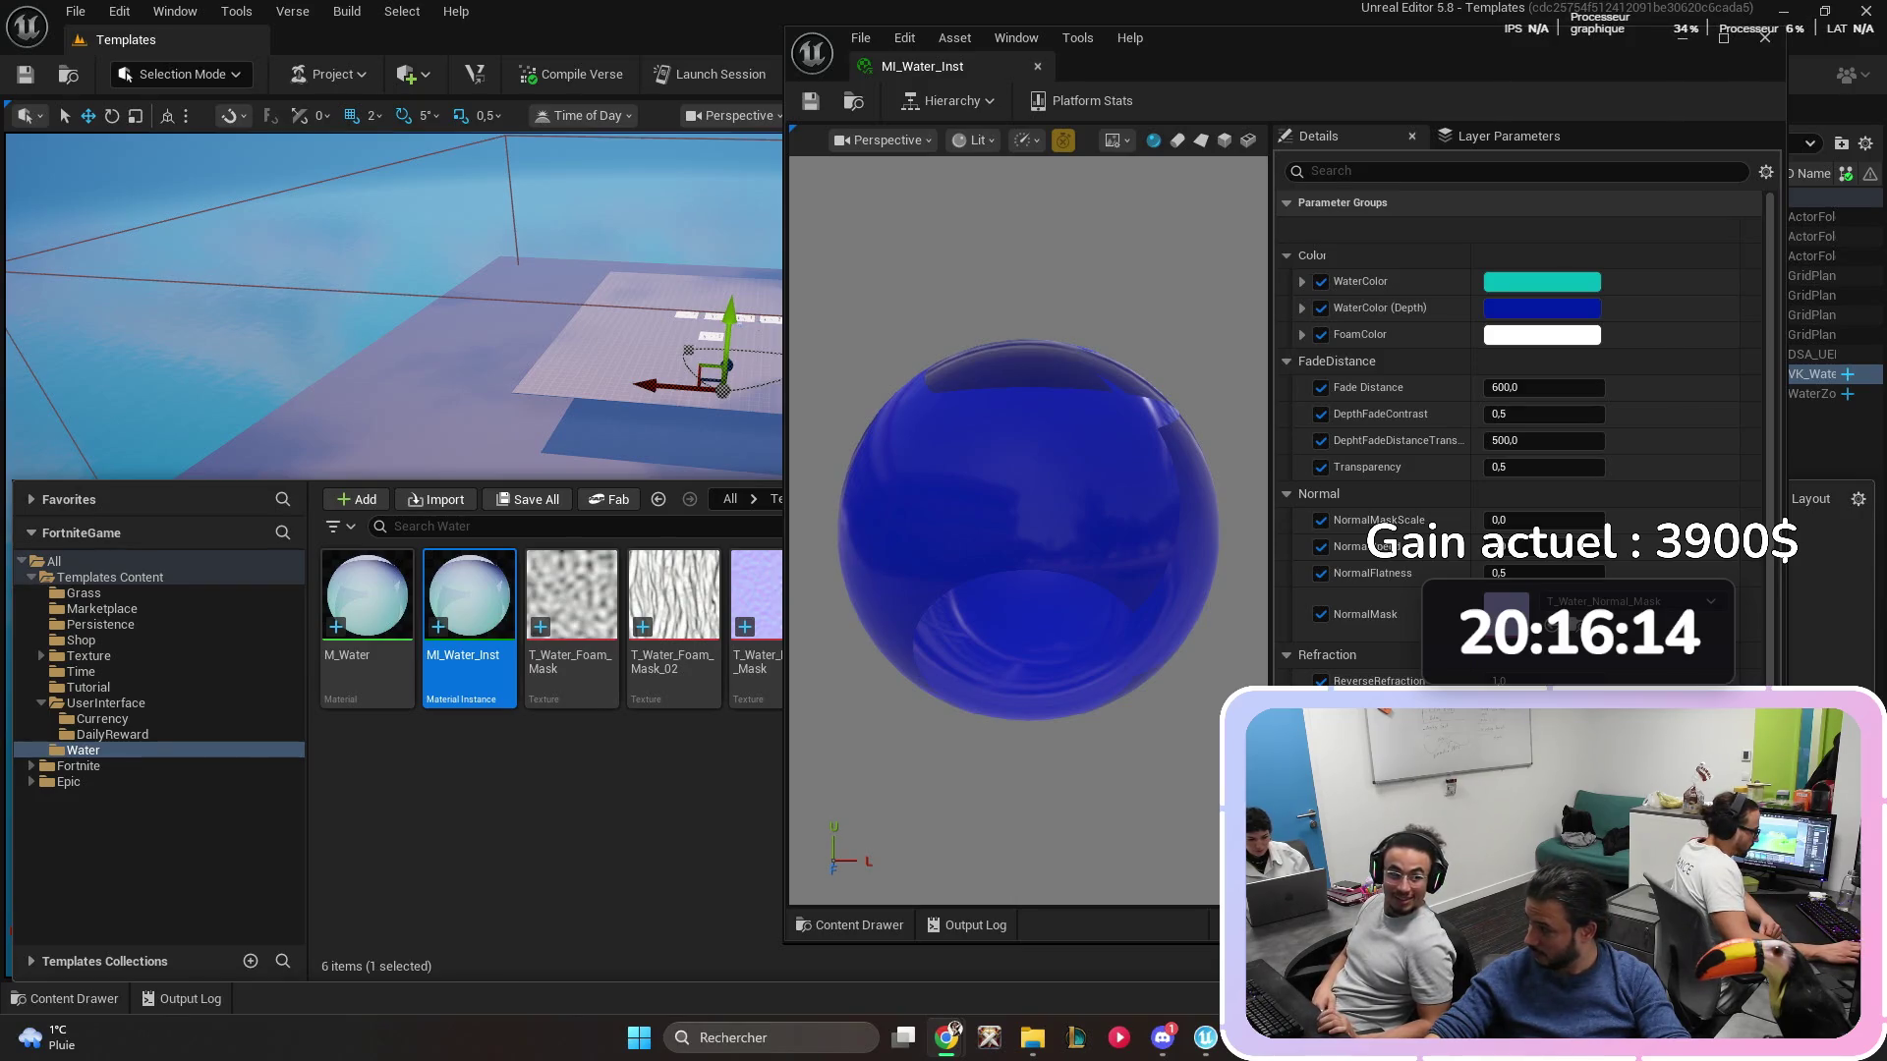
# - Bring the water textures back into view and shift the MI_Water_Inst window right
pyautogui.moveTo(674, 594)
pyautogui.mouseDown()
pyautogui.moveTo(899, 629)
pyautogui.moveTo(1548, 624)
pyautogui.moveTo(1123, 437)
pyautogui.moveTo(674, 20)
pyautogui.mouseUp()
pyautogui.click(64, 999)
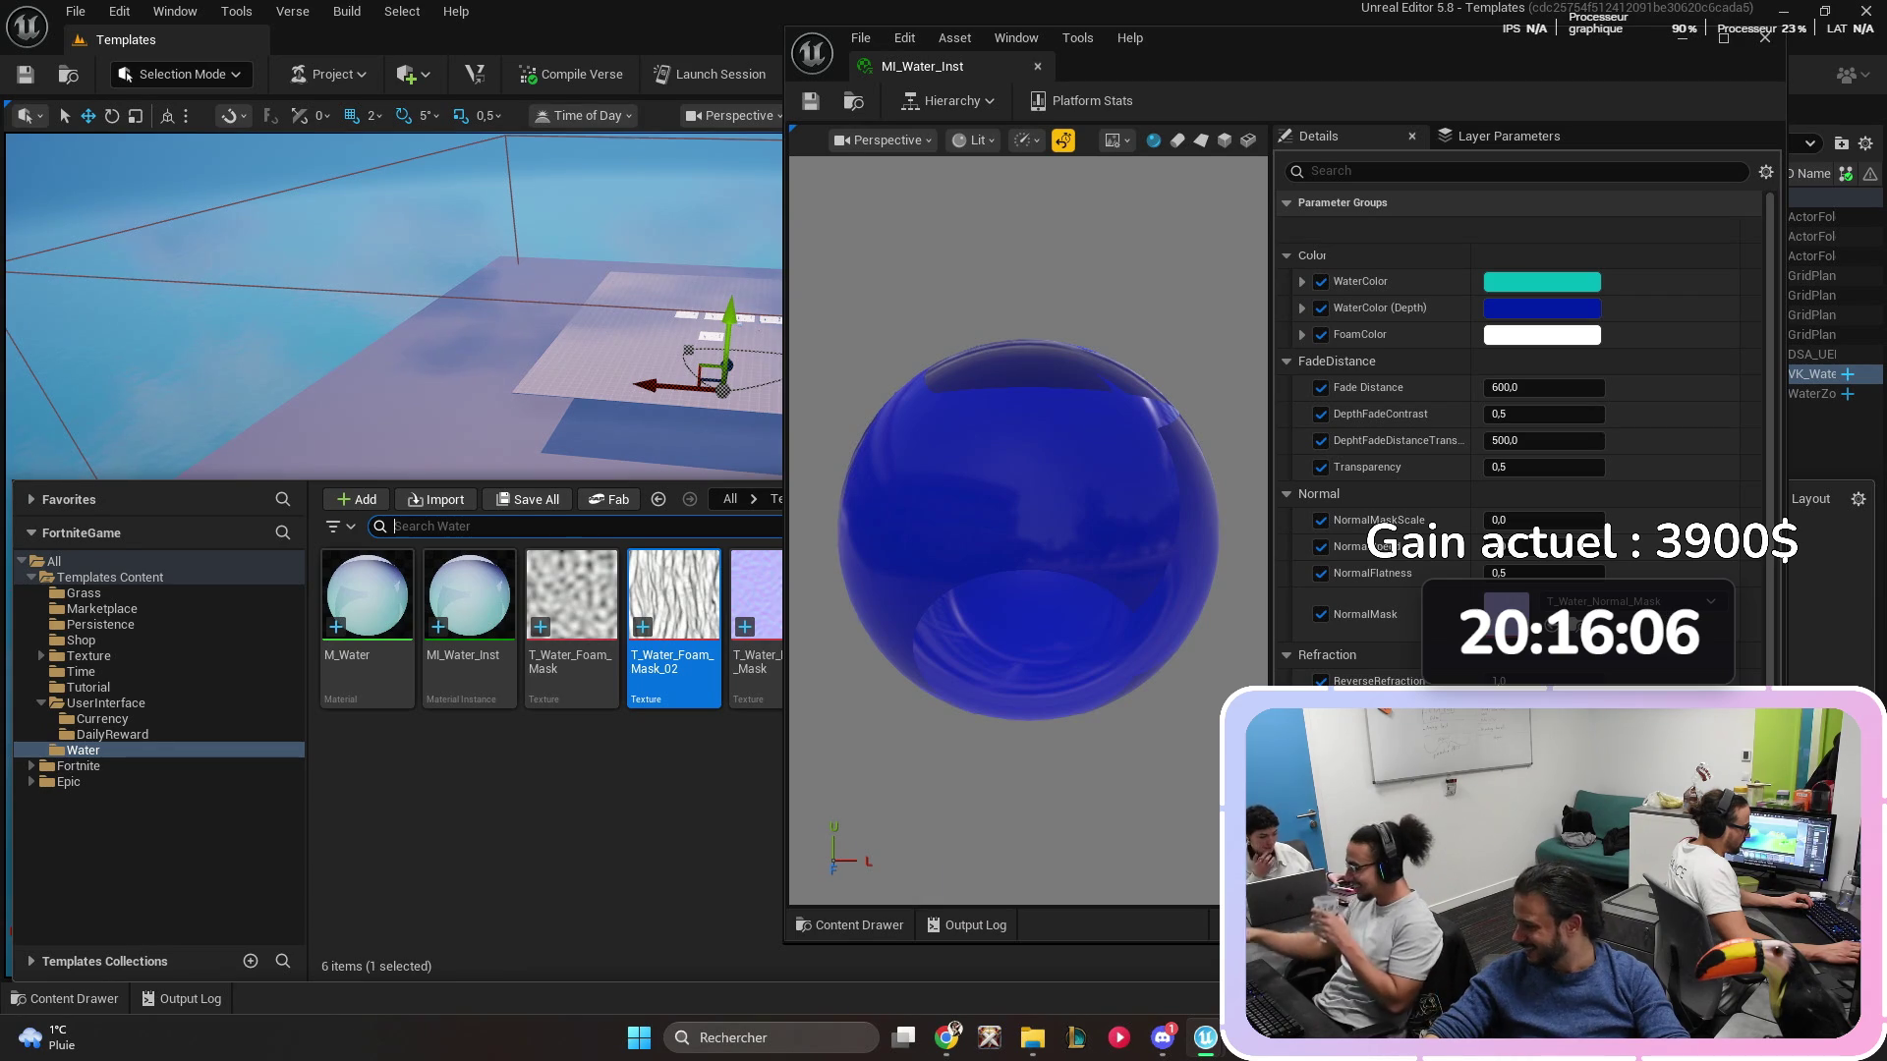
pyautogui.press('Escape')
pyautogui.moveTo(1260, 56)
pyautogui.mouseDown()
pyautogui.moveTo(1552, 51)
pyautogui.moveTo(1379, 47)
pyautogui.moveTo(1399, 50)
pyautogui.mouseUp()
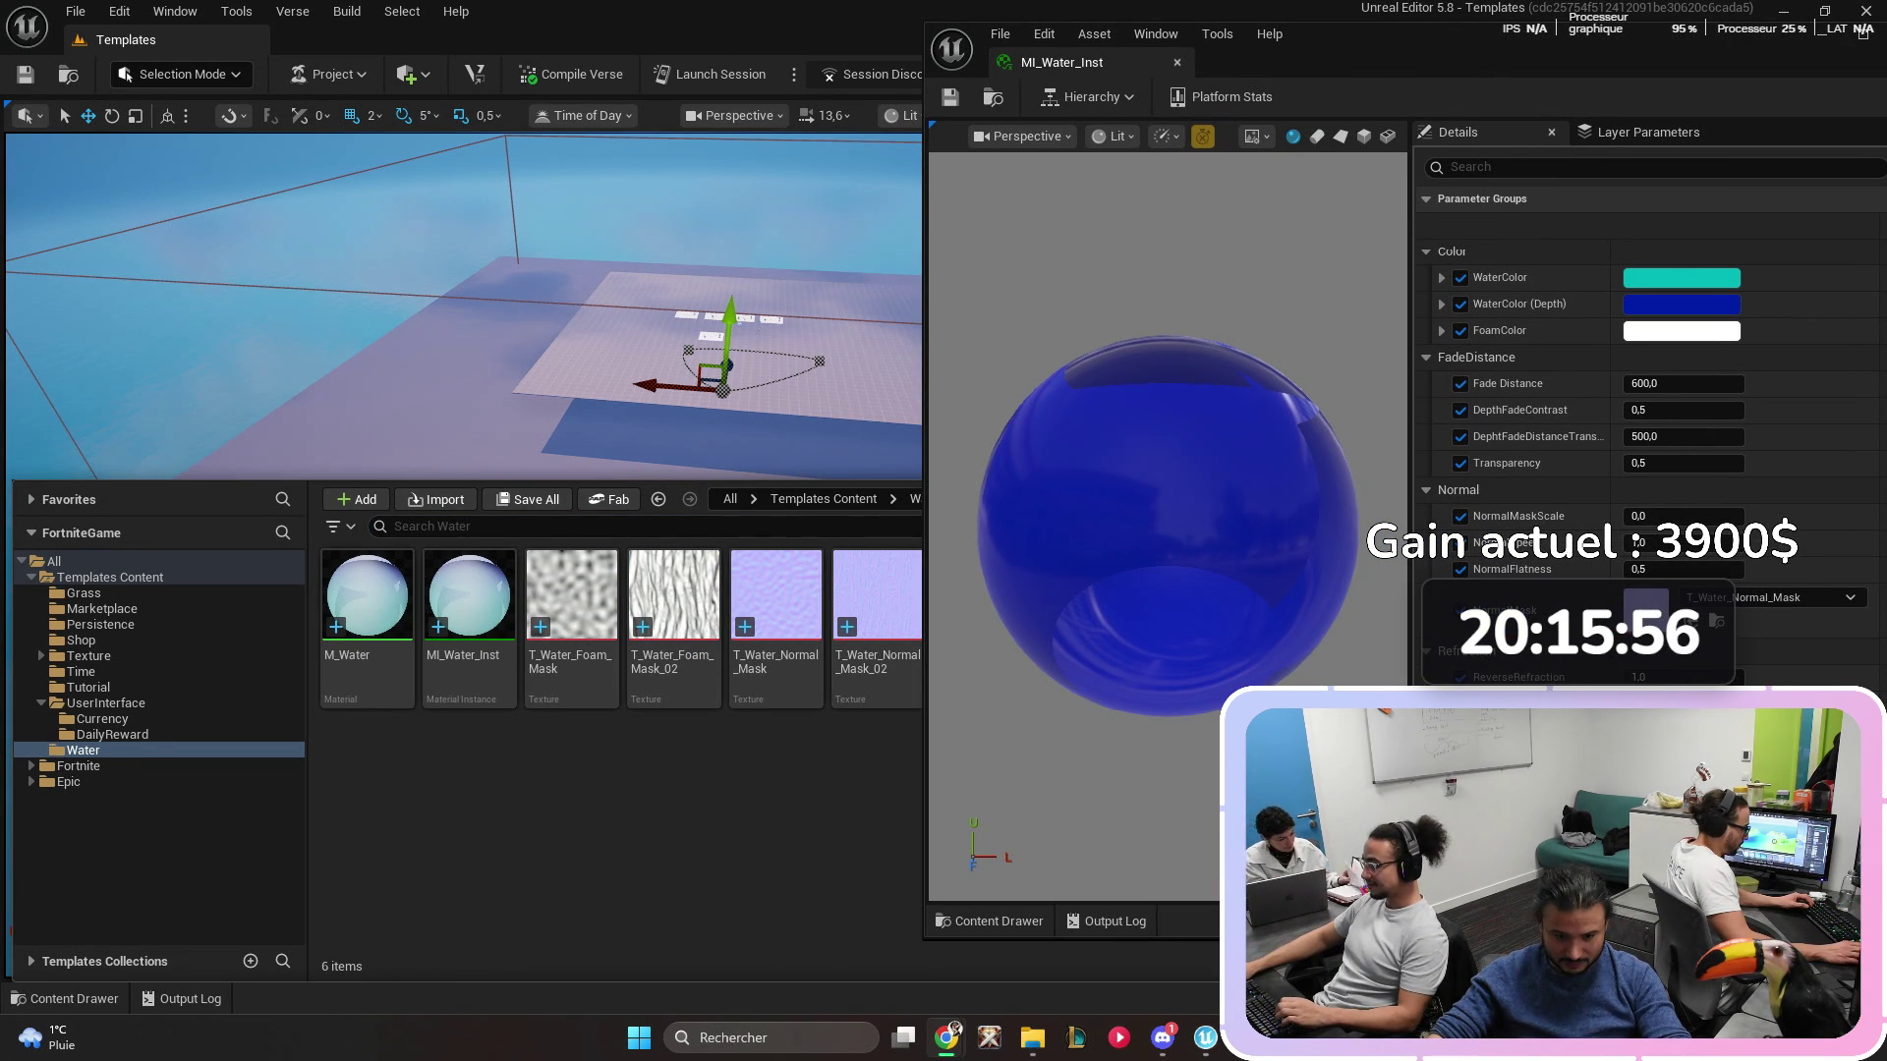
# - Assign T_Water_Normal_Mask_02 as MI_Water_Inst's Normal Mask texture
pyautogui.moveTo(874, 599); pyautogui.dragTo(1719, 614)
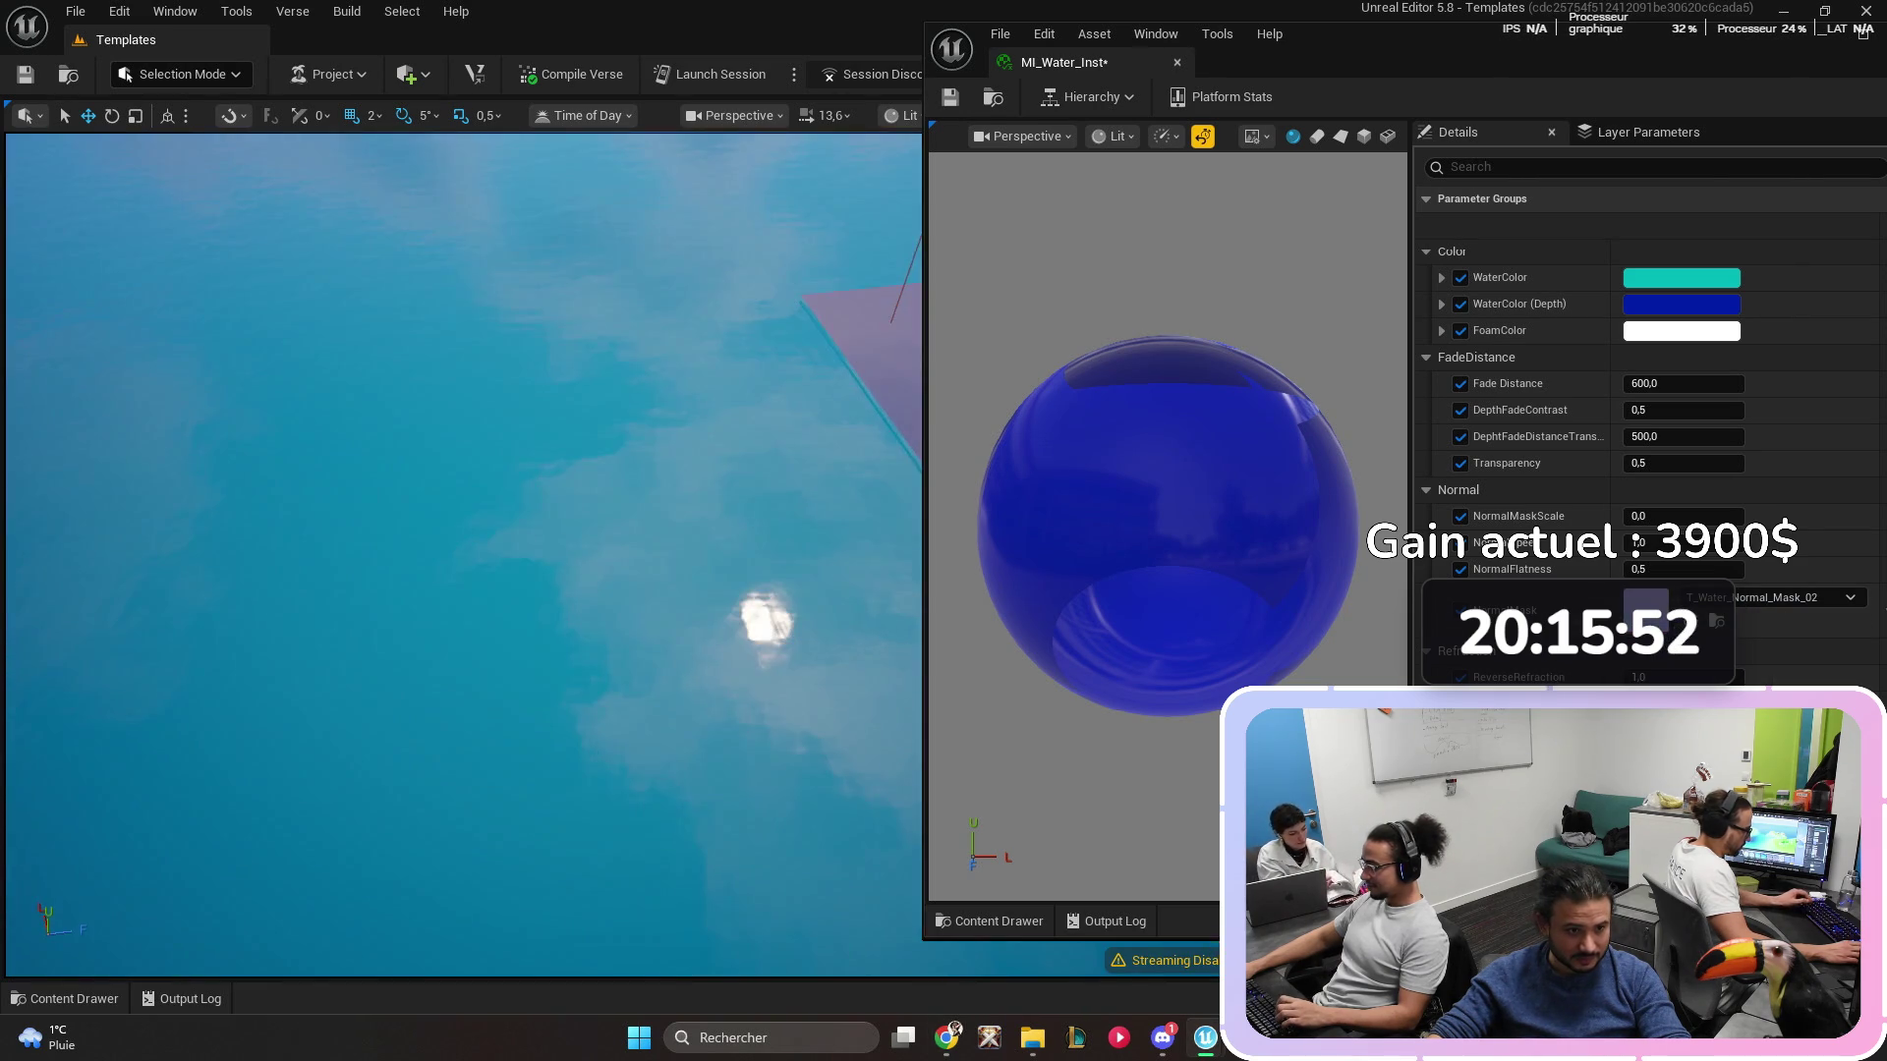
pyautogui.hotkey('ctrl', 's')
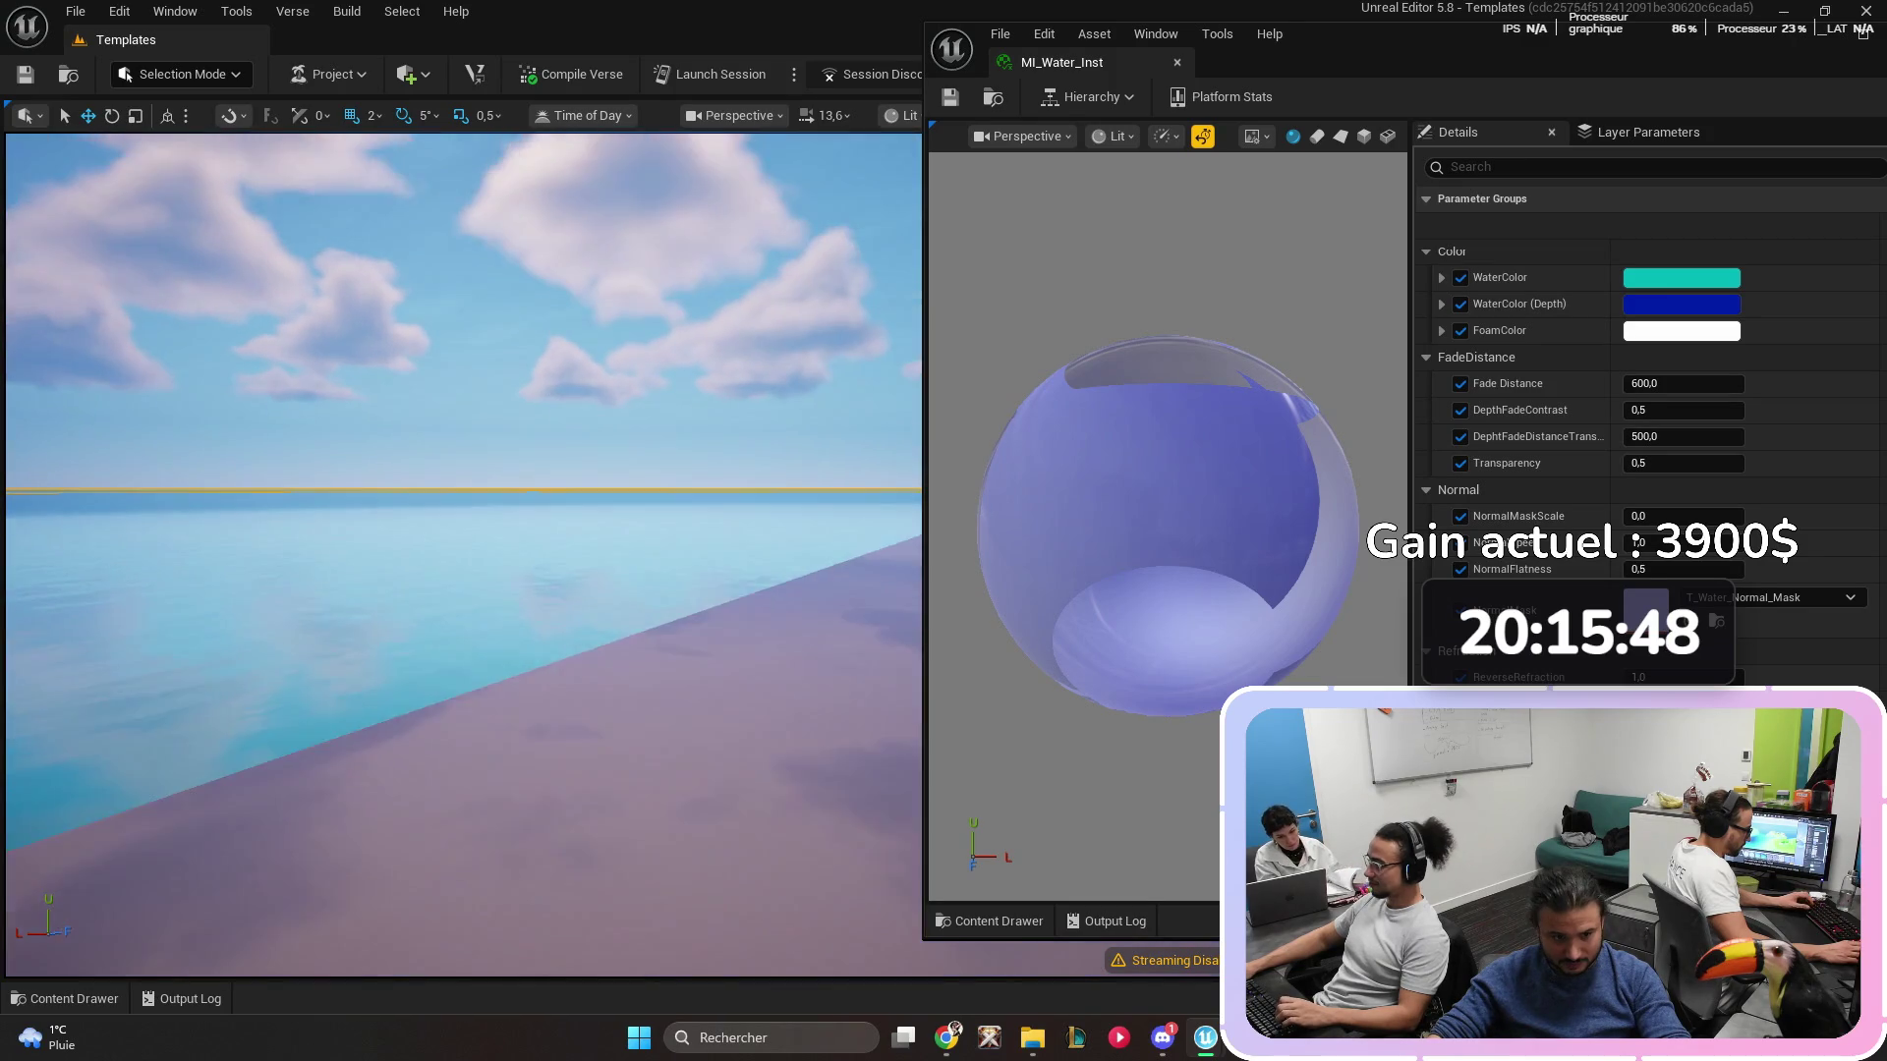
pyautogui.hotkey('ctrl', 'space')
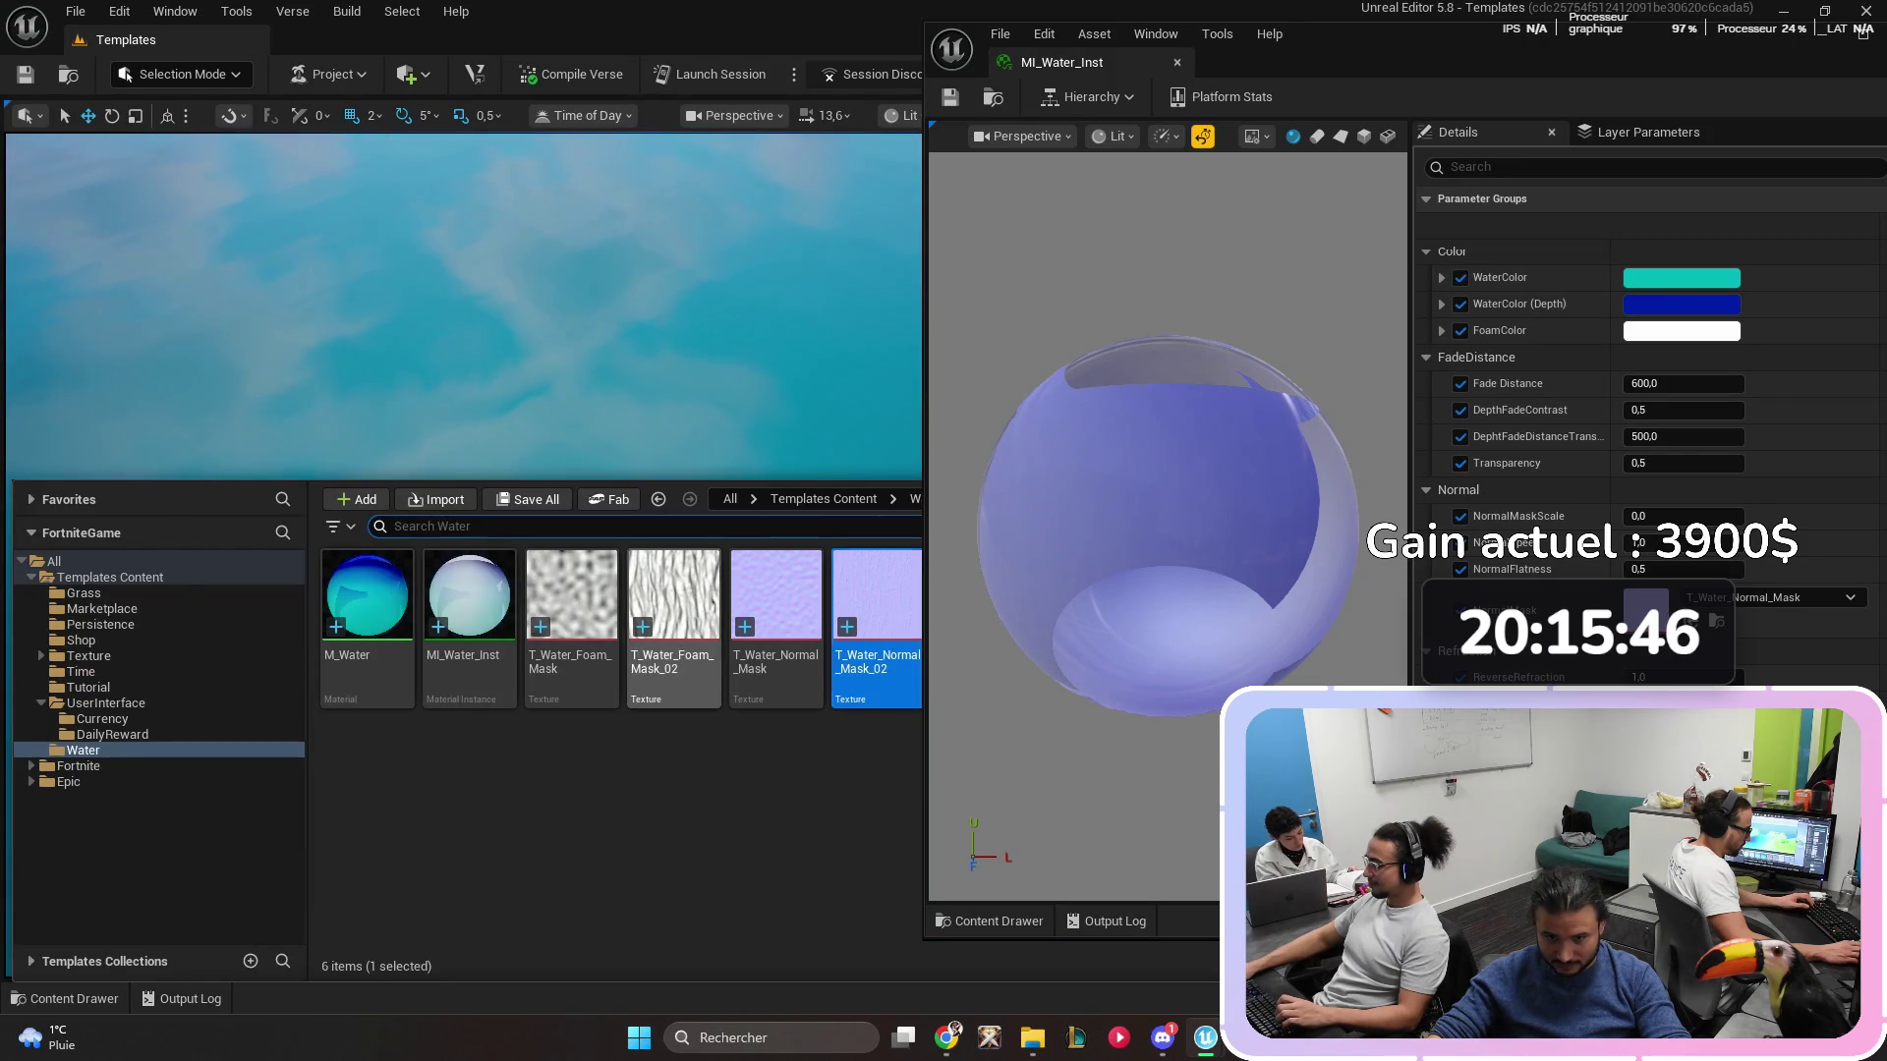
pyautogui.click(1692, 621)
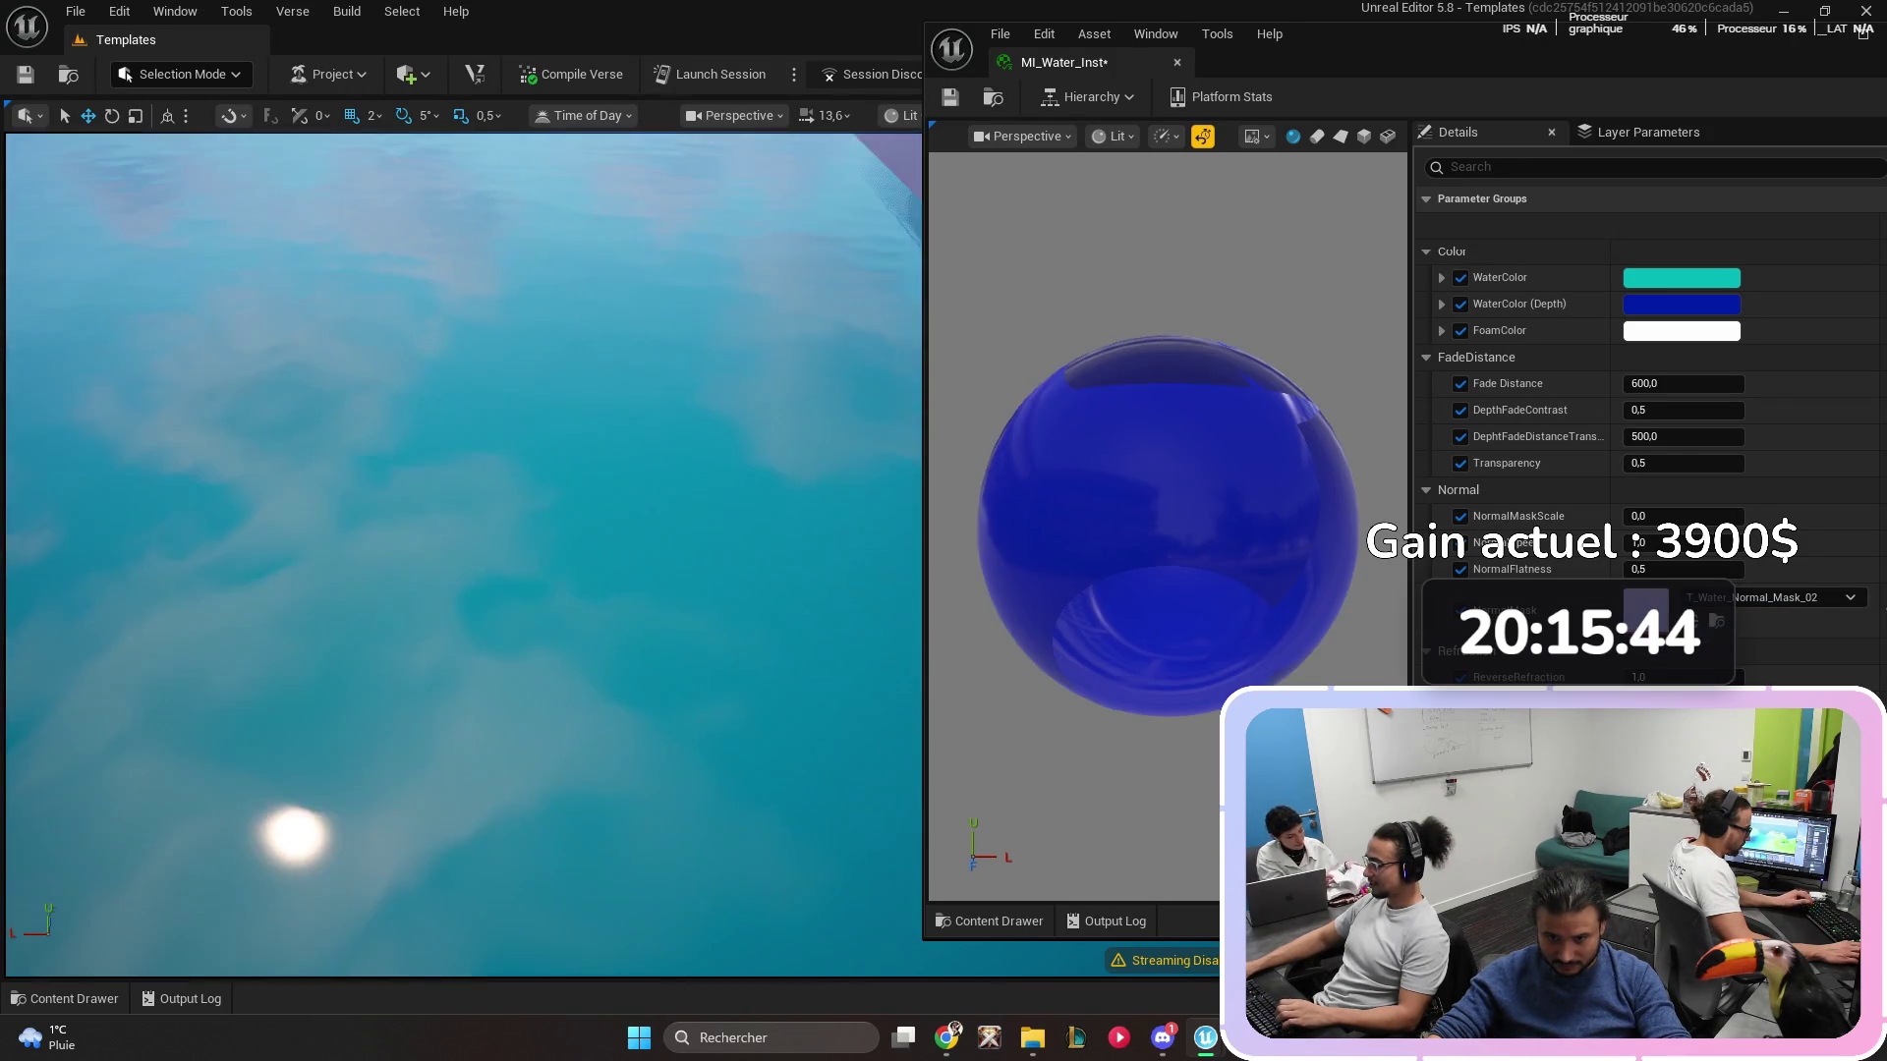
# - Save MI_Water_Inst and dock its editor as a tab in the main window, back at the level
pyautogui.hotkey('ctrl', 's')
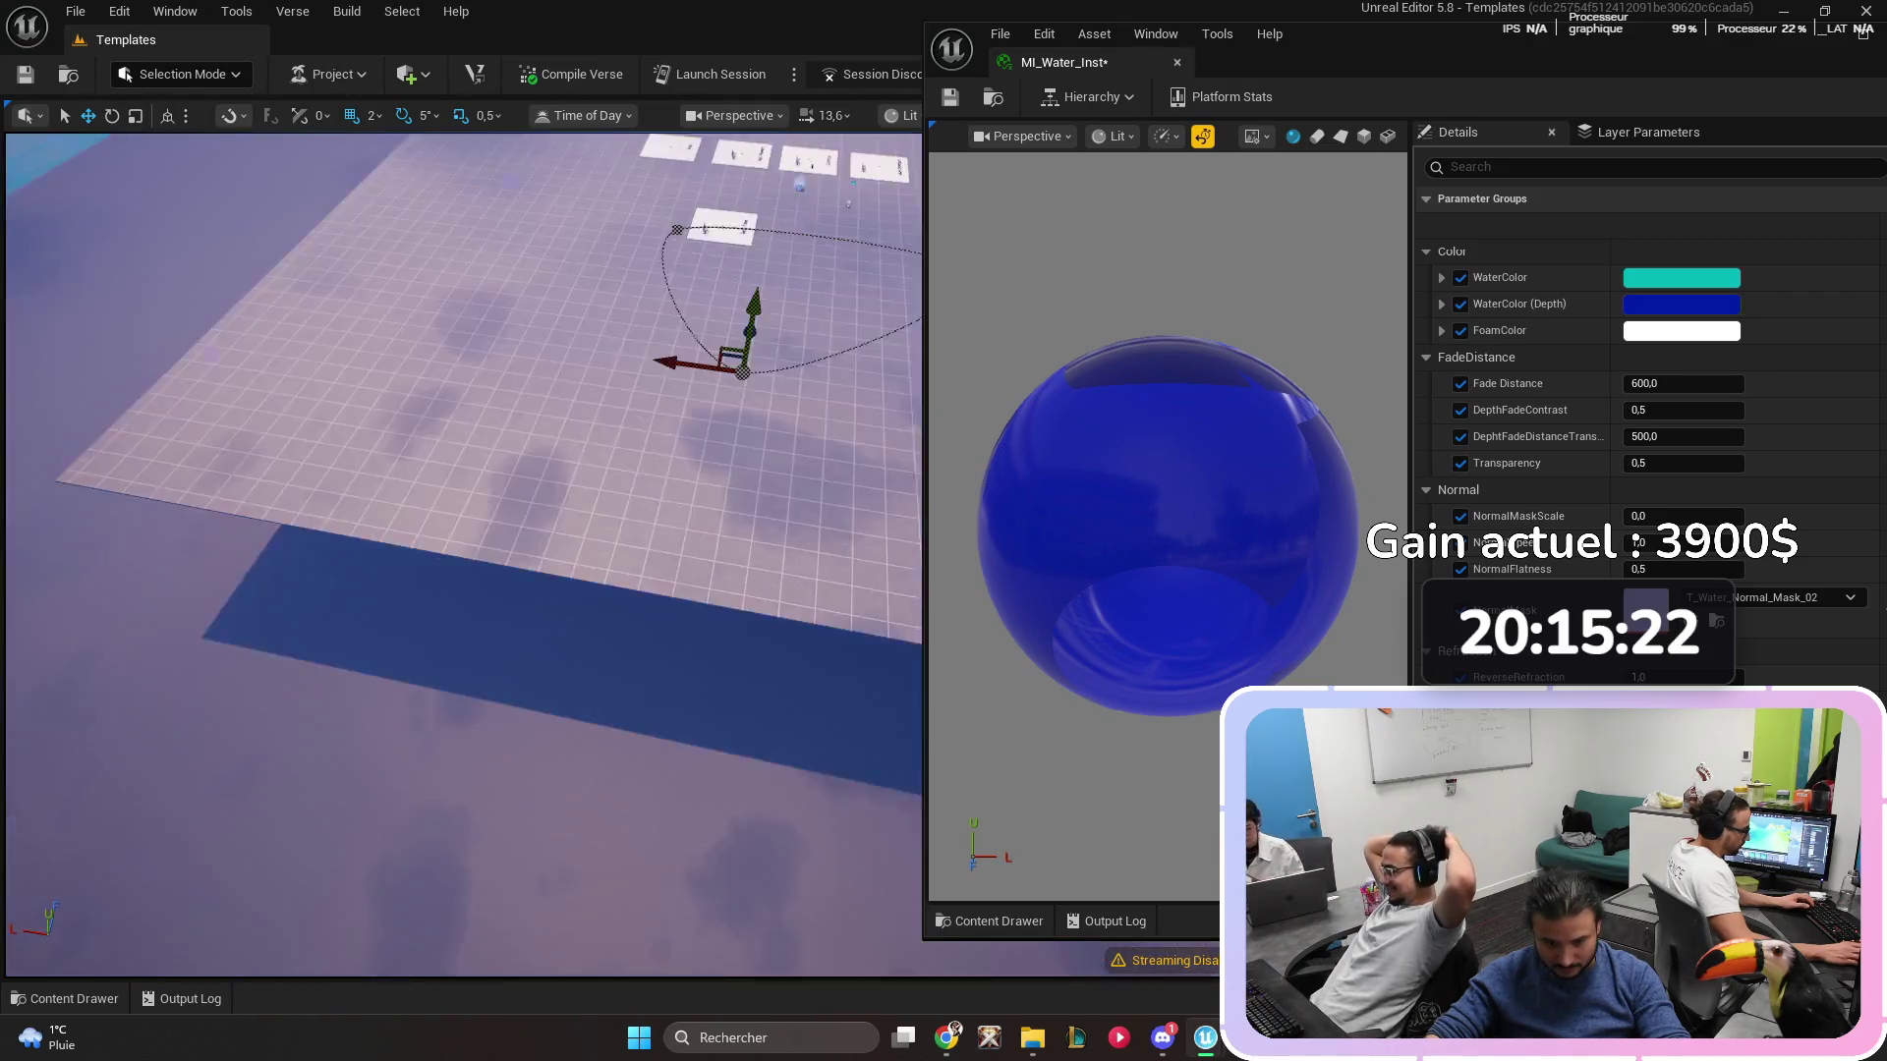
pyautogui.moveTo(1419, 61)
pyautogui.mouseDown()
pyautogui.moveTo(832, 94)
pyautogui.moveTo(363, 39)
pyautogui.mouseUp()
pyautogui.click(126, 39)
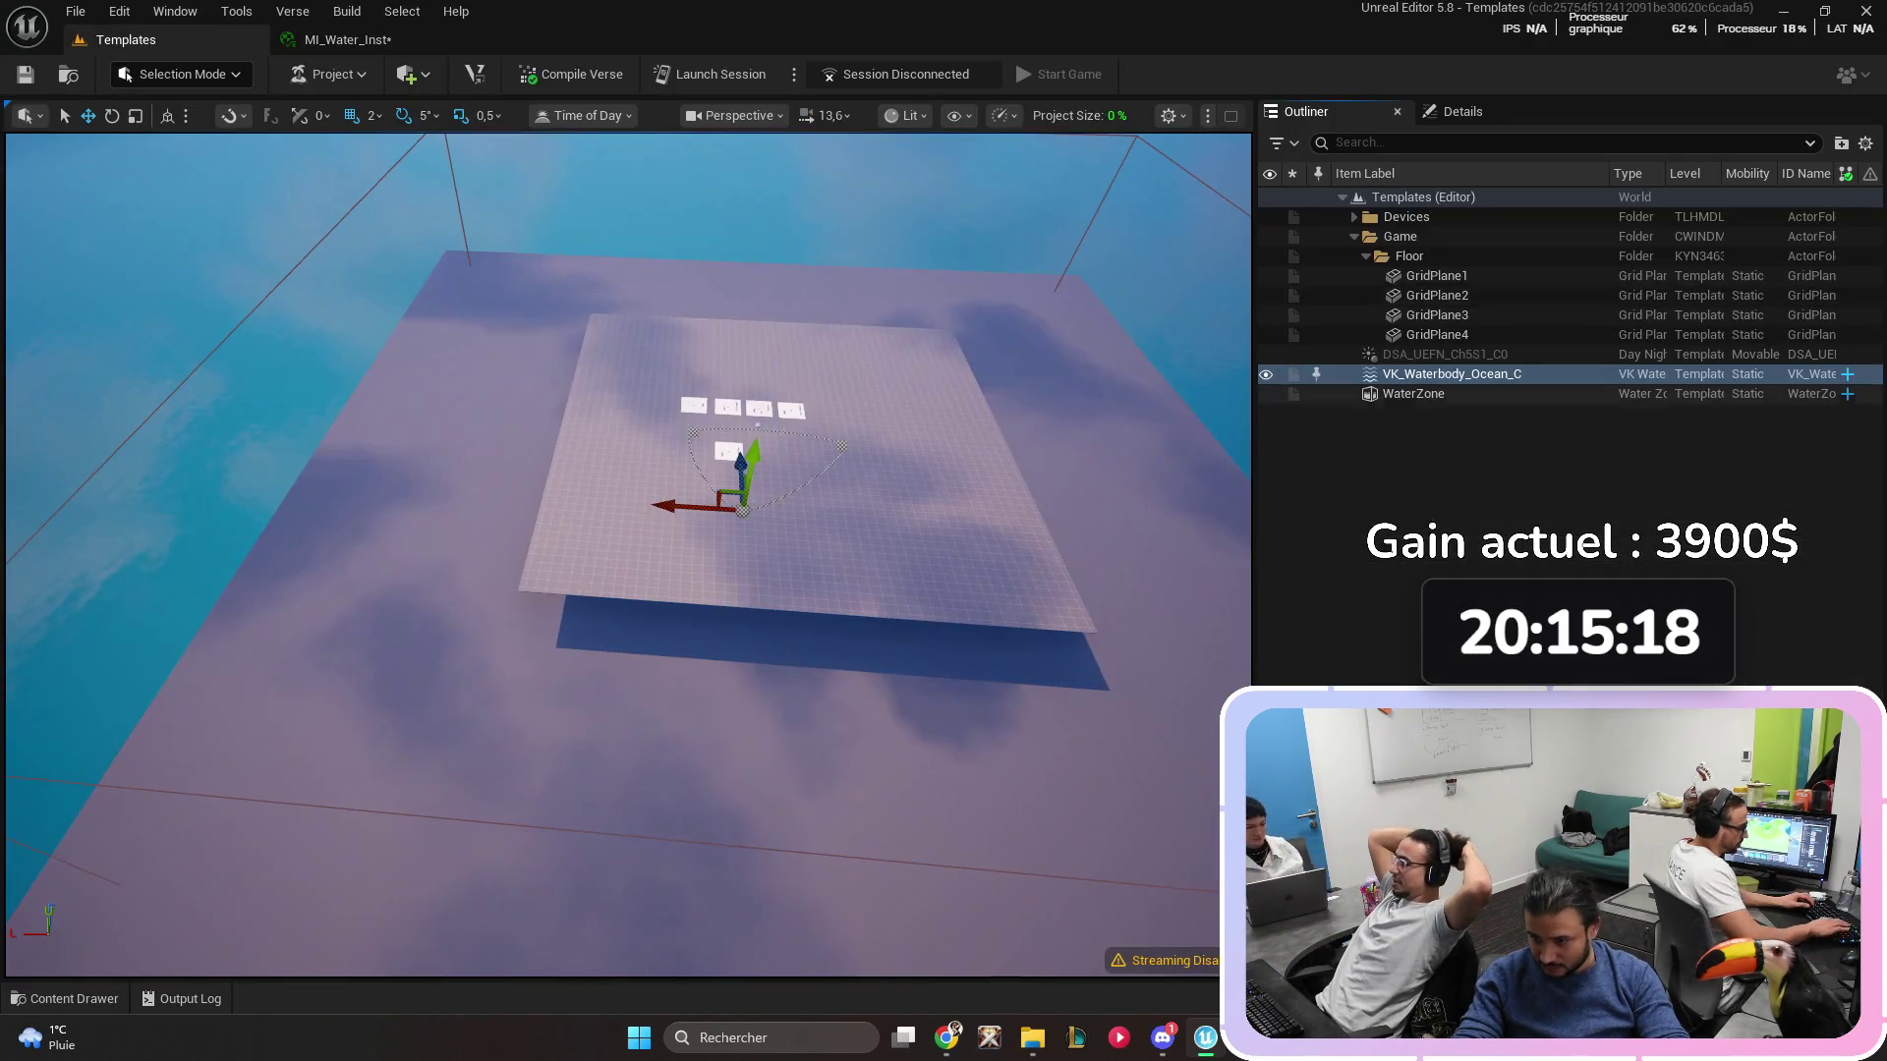
# - Delete VK_Waterbody_Ocean_C and WaterZone from the level, then save the level
pyautogui.keyDown('shift'); pyautogui.click(1413, 393); pyautogui.keyUp('shift')
pyautogui.press('Delete')
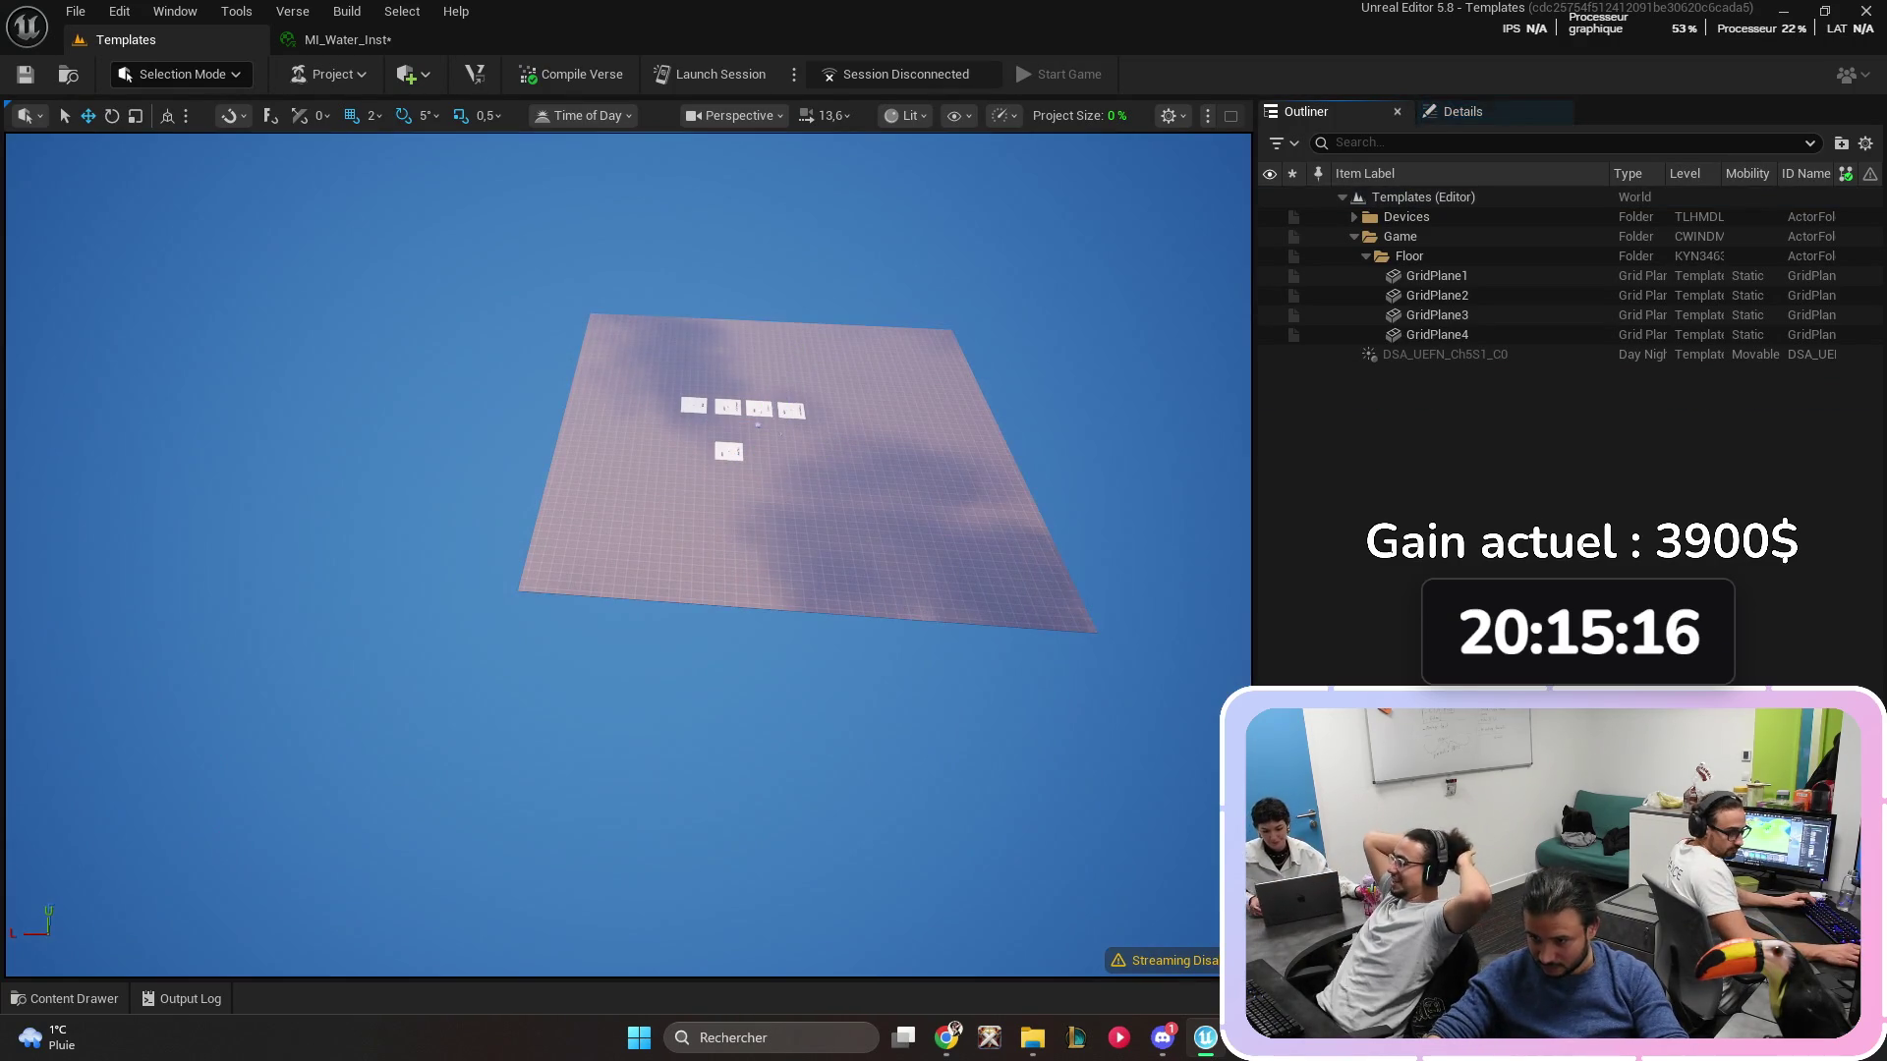
pyautogui.moveTo(629, 550); pyautogui.dragTo(629, 433)
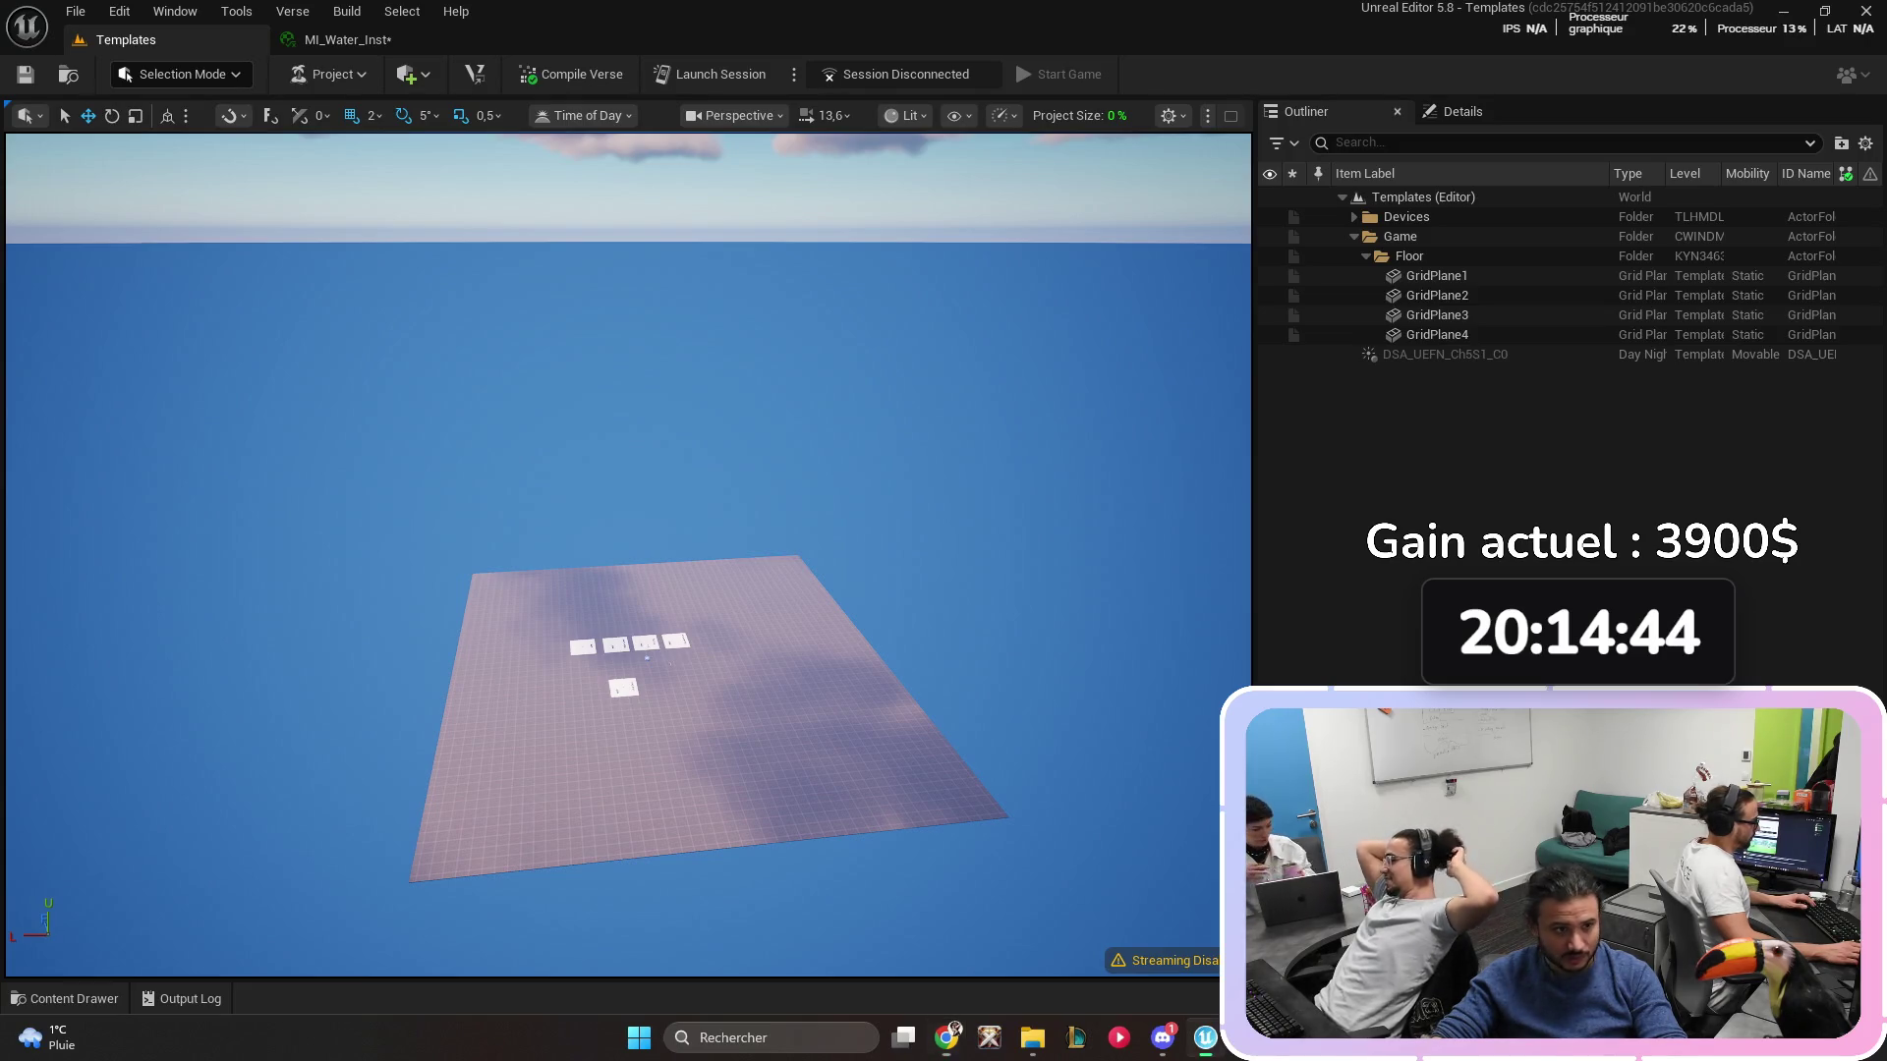
pyautogui.scroll(-5, 629, 555)
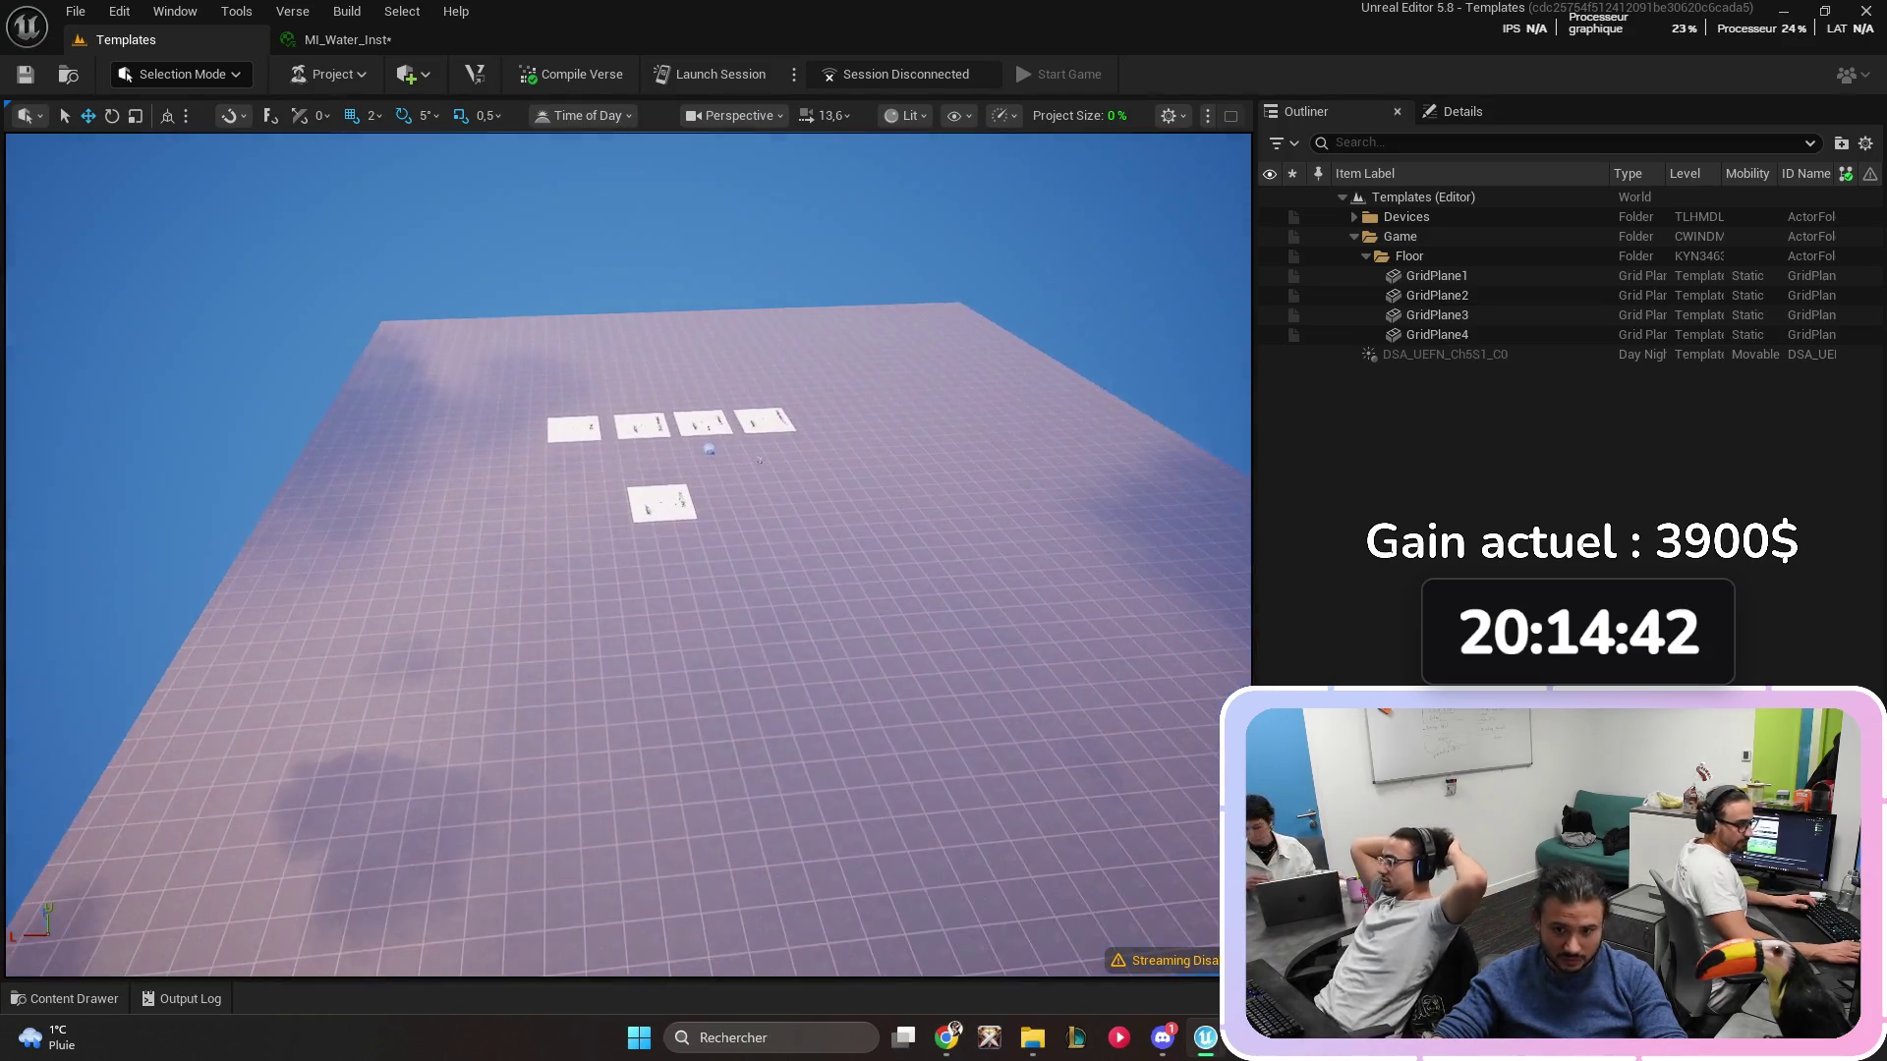
pyautogui.scroll(-1, 629, 556)
pyautogui.hotkey('ctrl', 's')
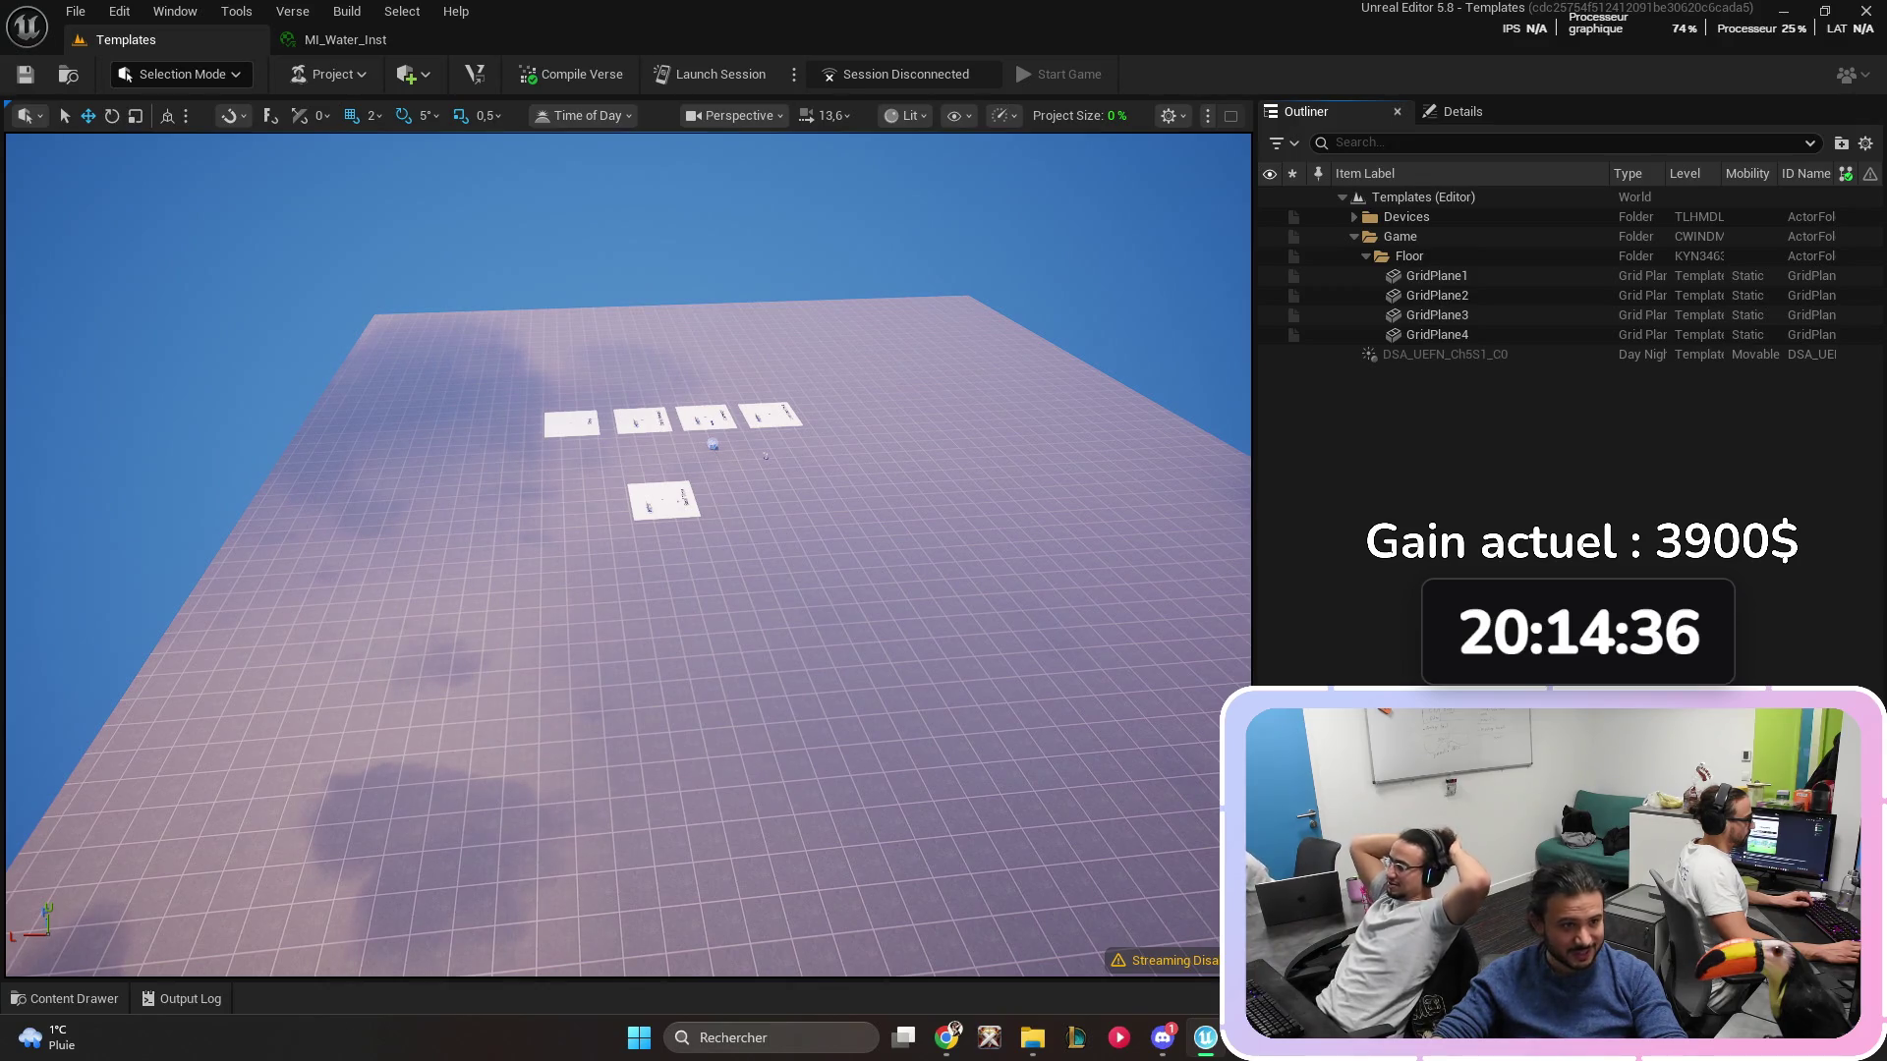
# - Submit with the description 'Add Water' and follow the failing M_Water link in the Message Log
pyautogui.write('Add Water')
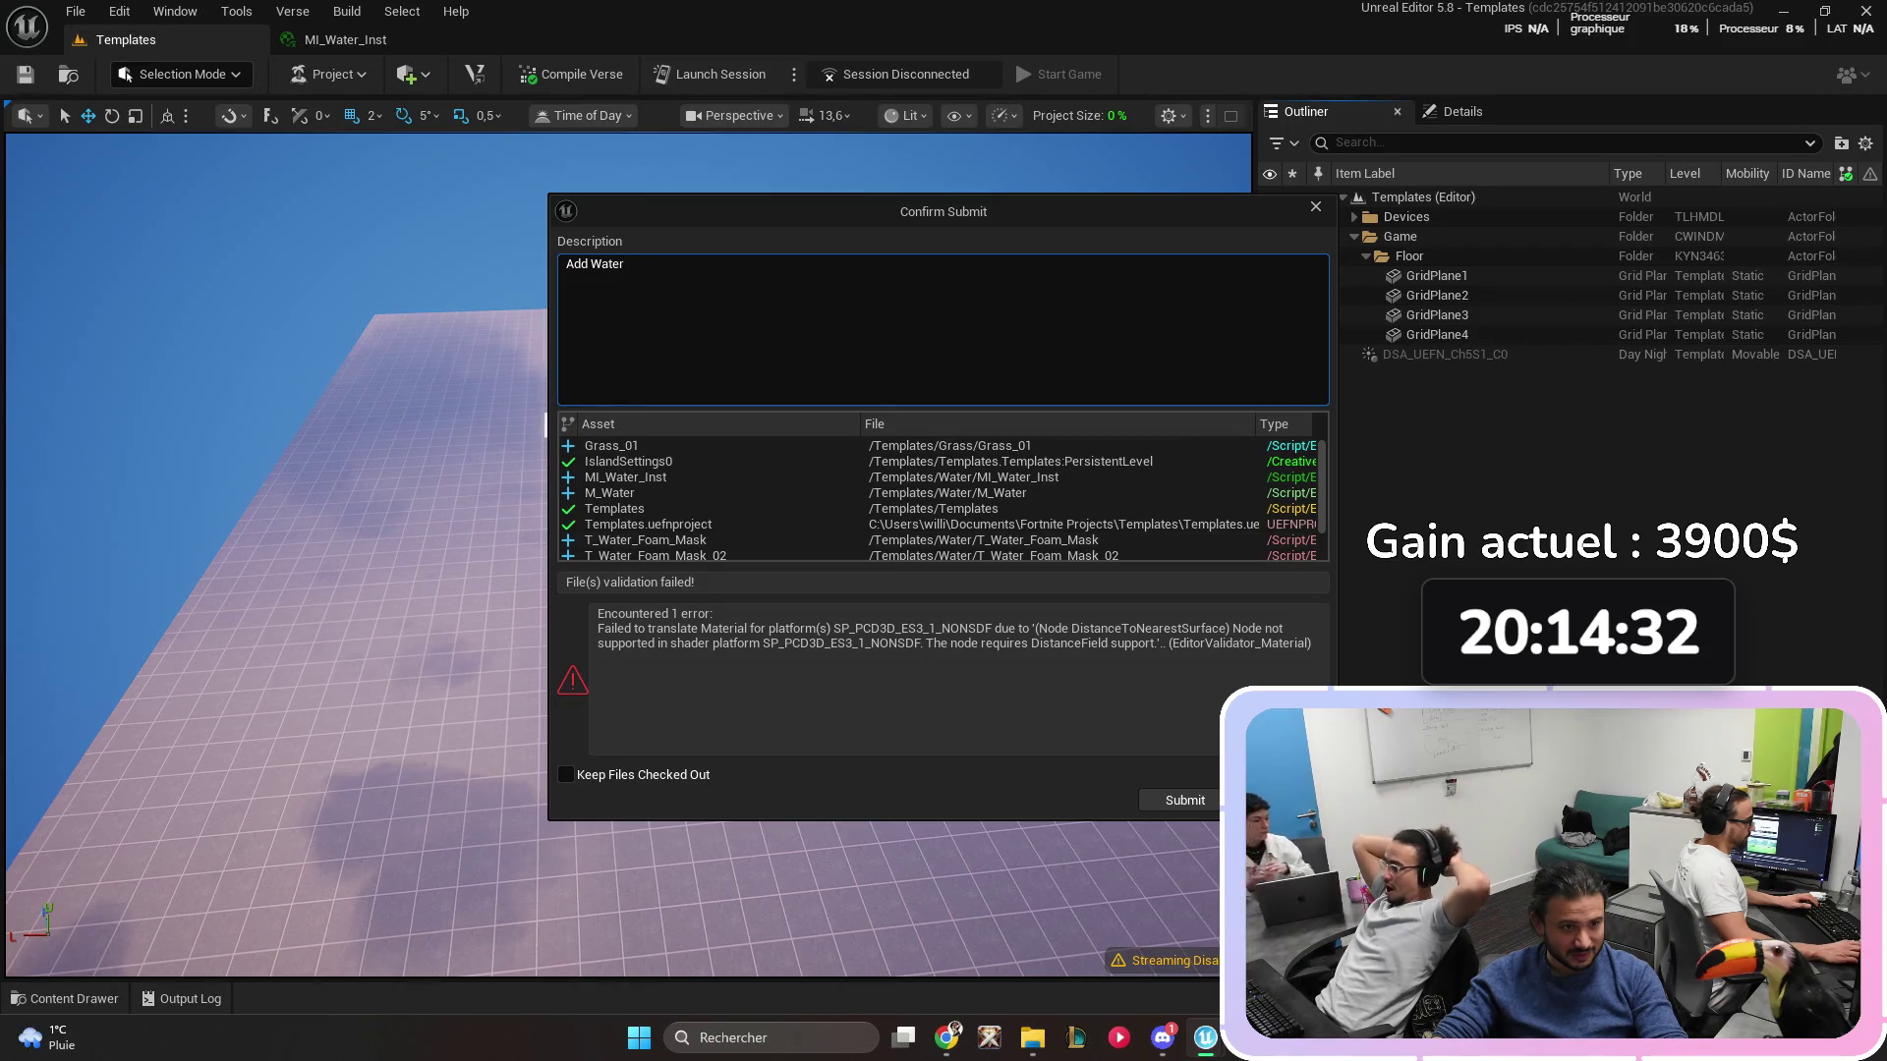
pyautogui.press('Escape')
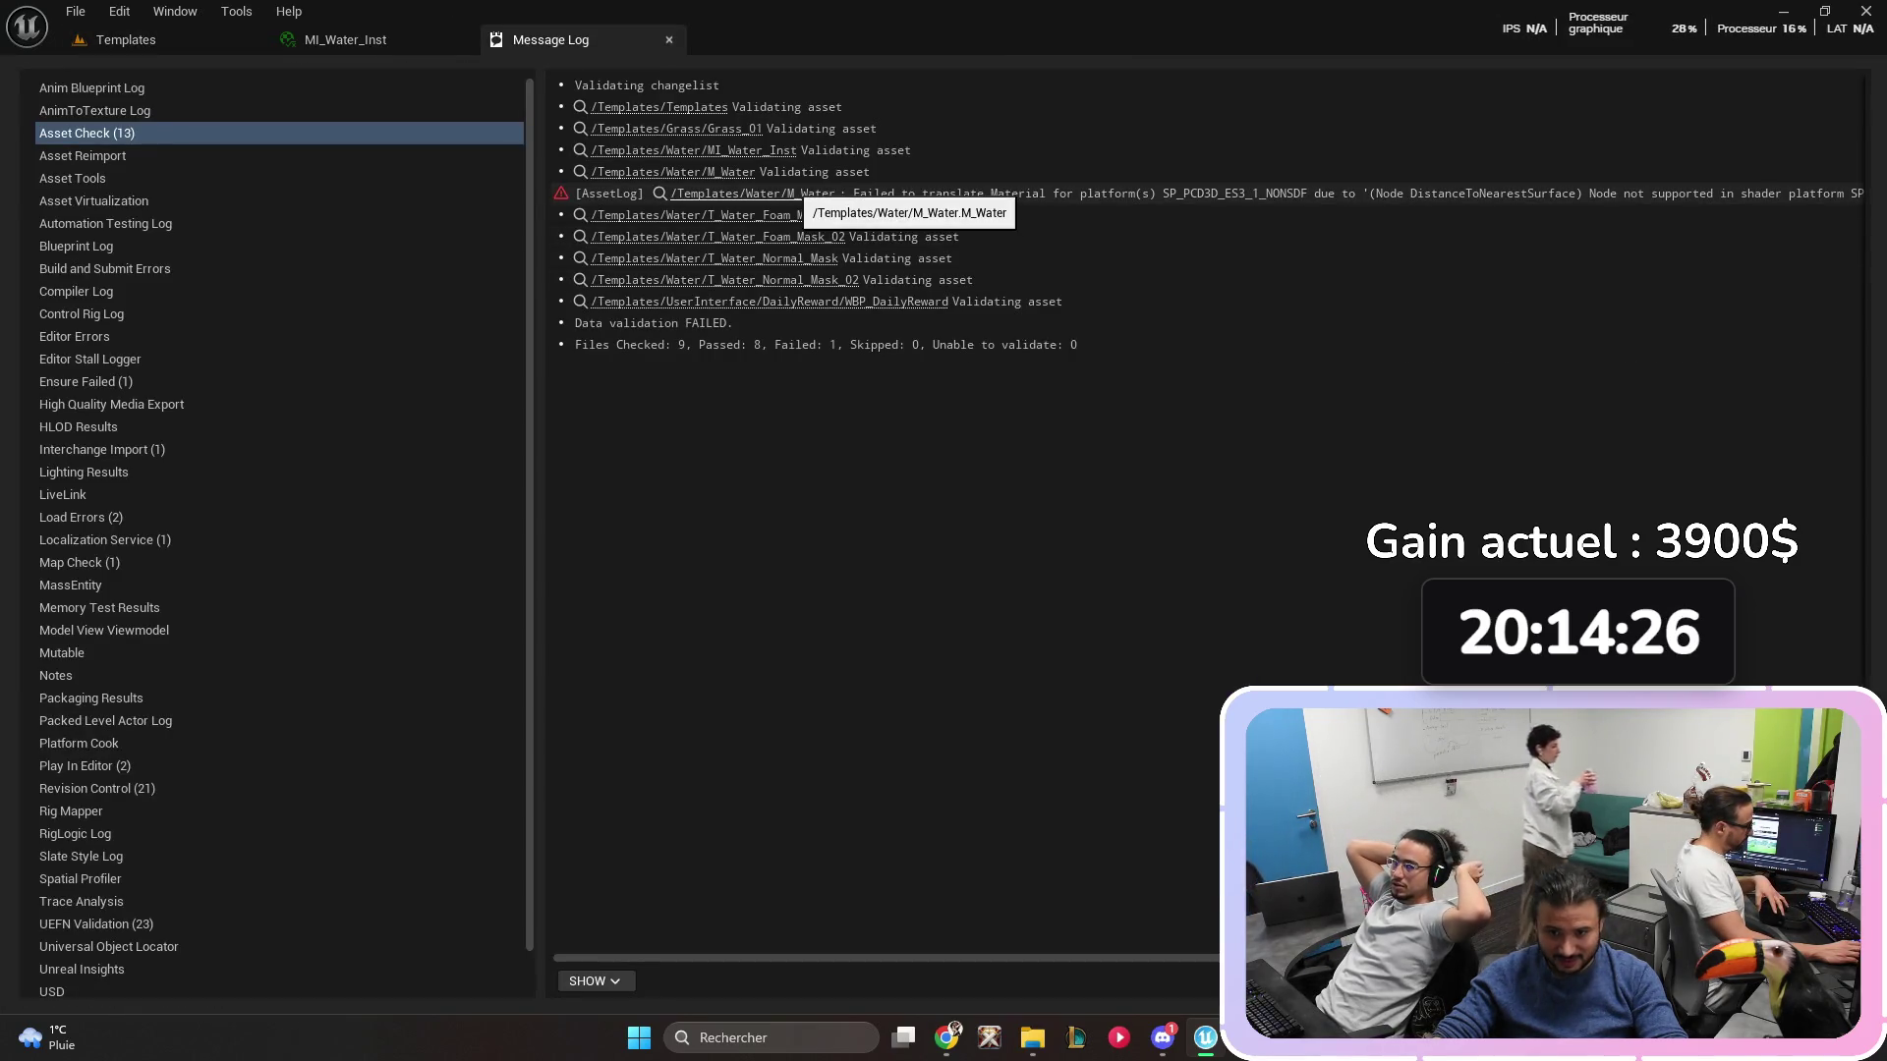
pyautogui.click(776, 193)
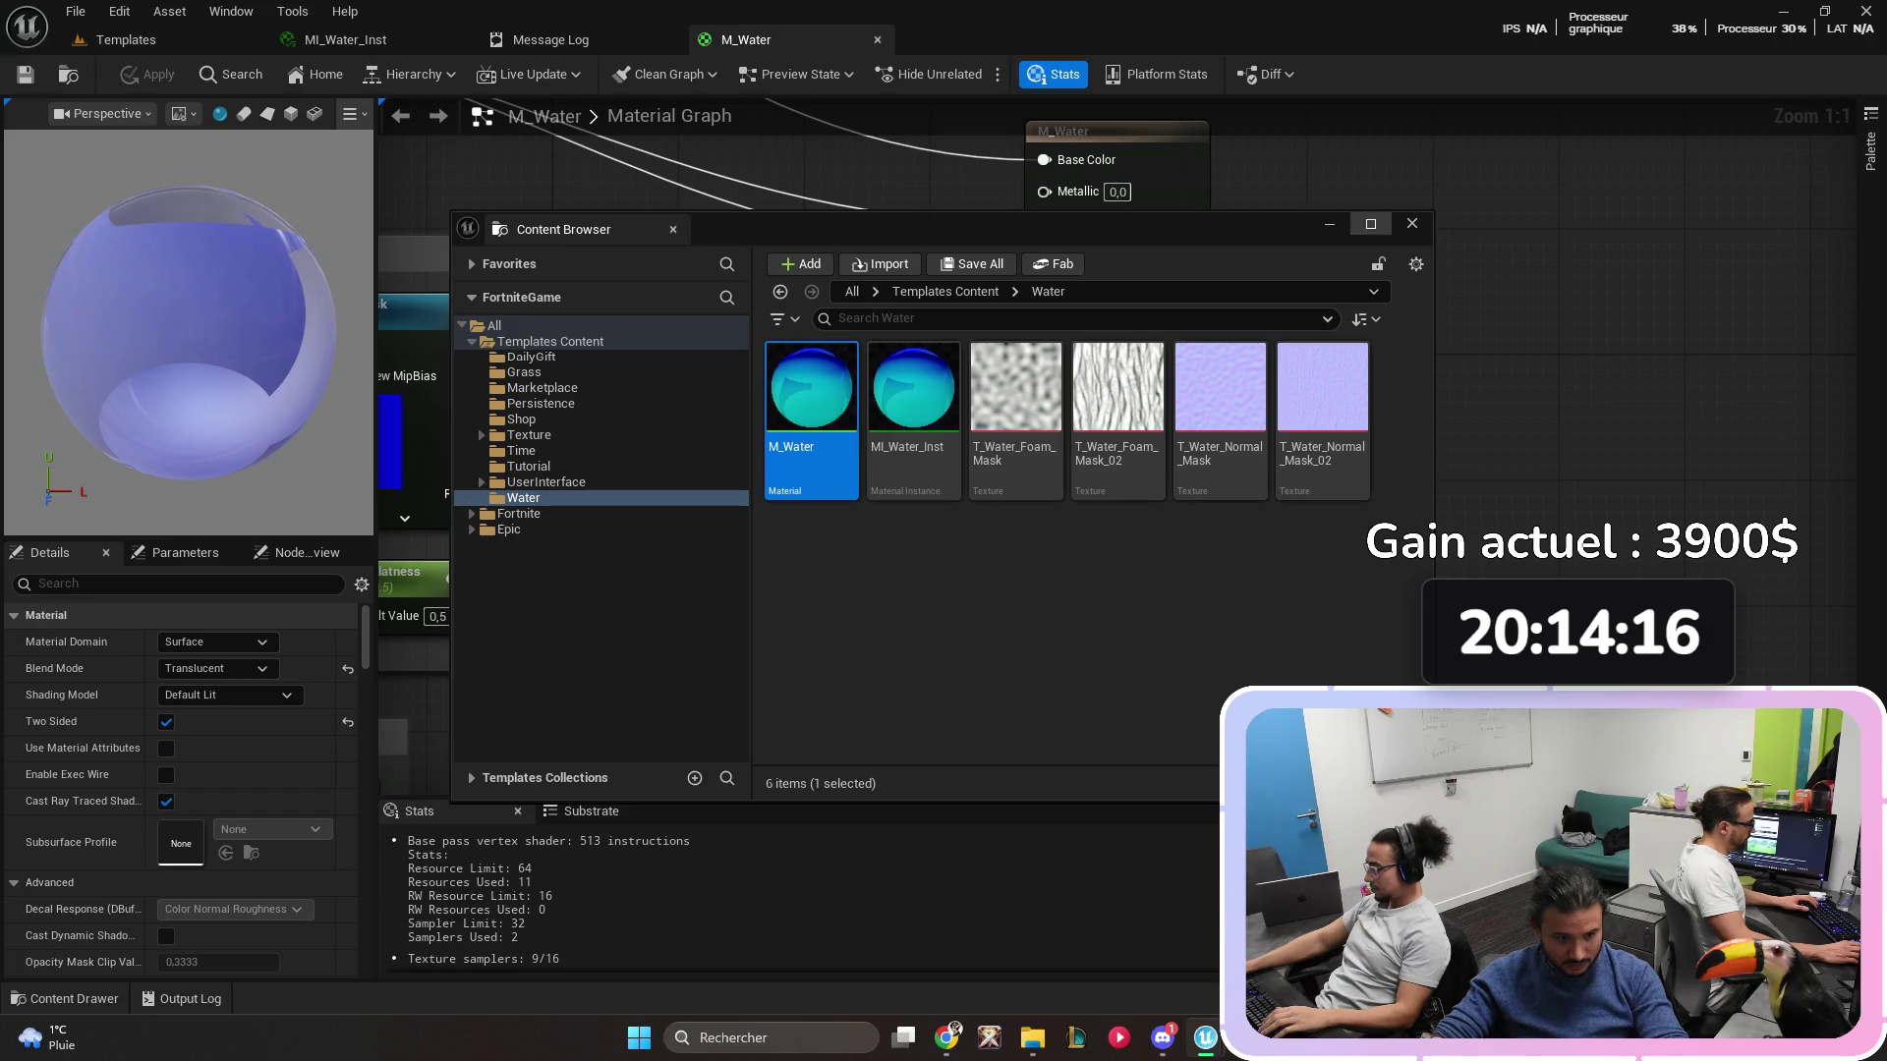
# - Zoom out over the M_Water graph, save all, and close the MI_Water_Inst and Message Log tabs
pyautogui.click(1412, 223)
pyautogui.scroll(-7, 1325, 344)
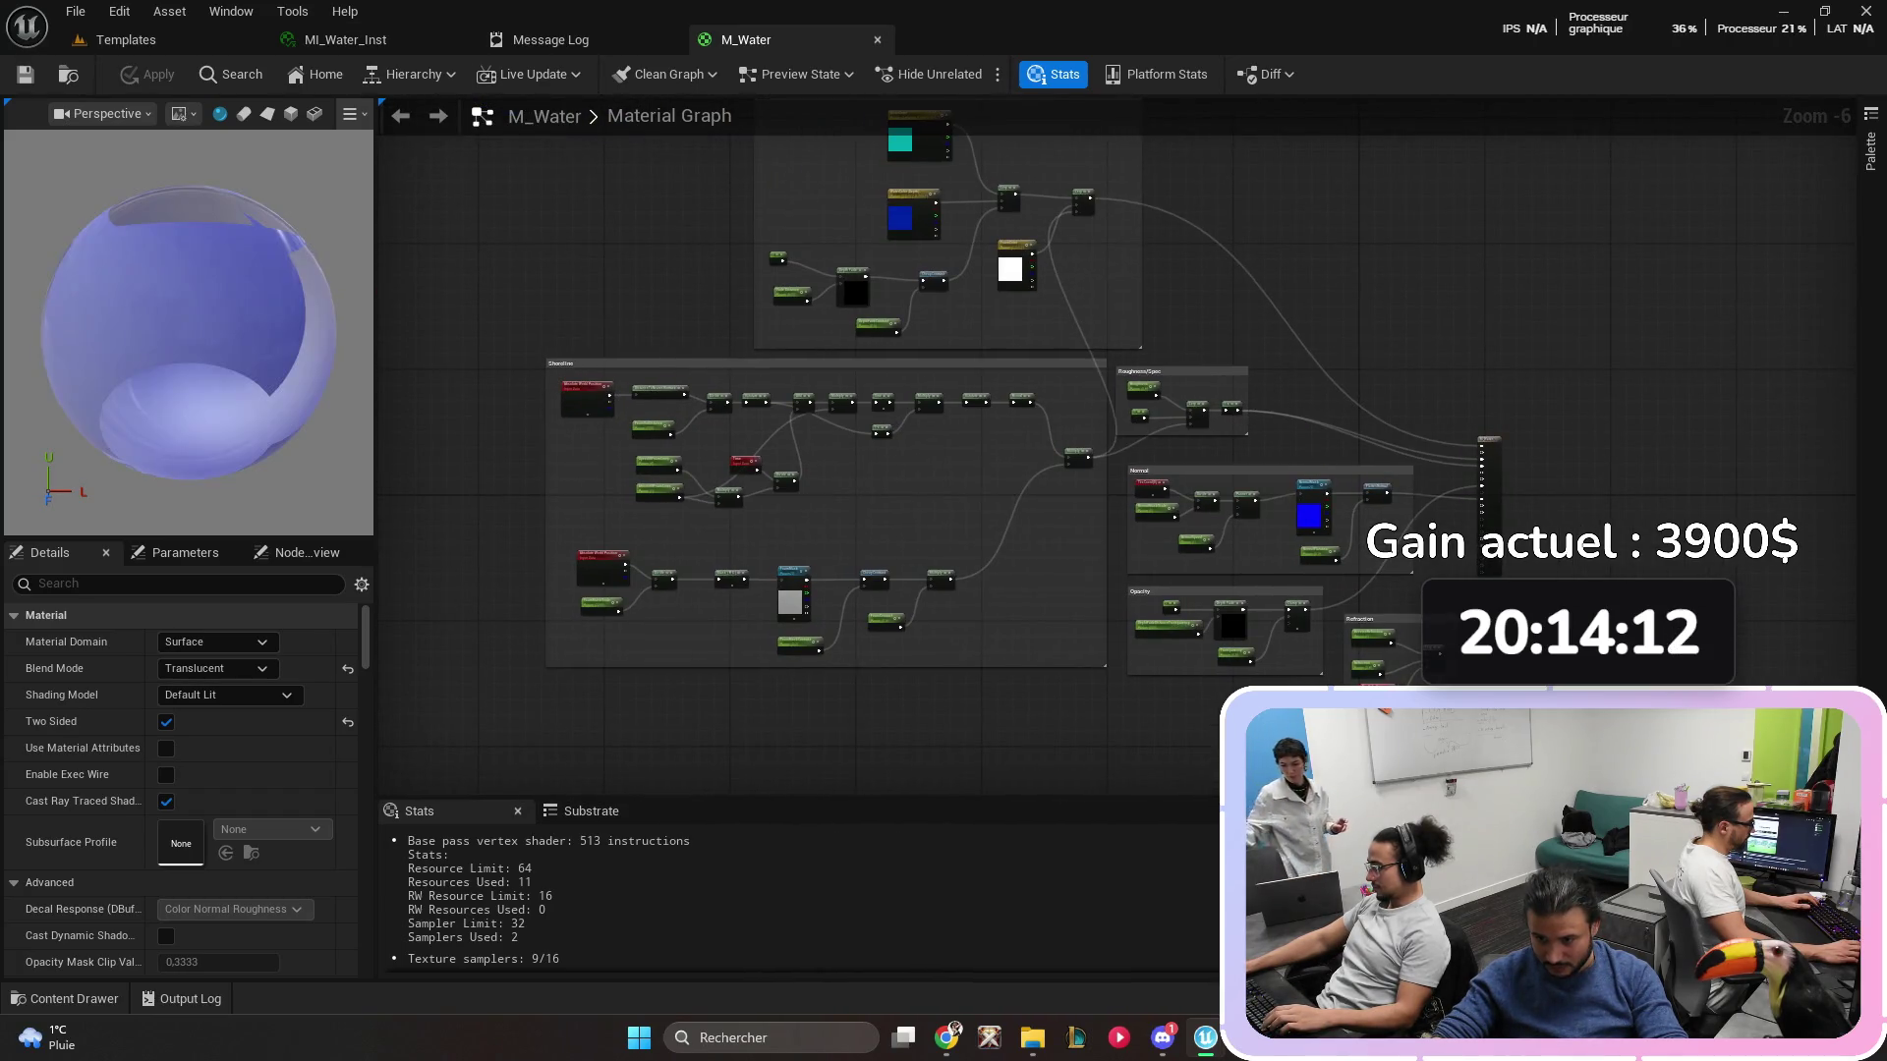
pyautogui.click(125, 40)
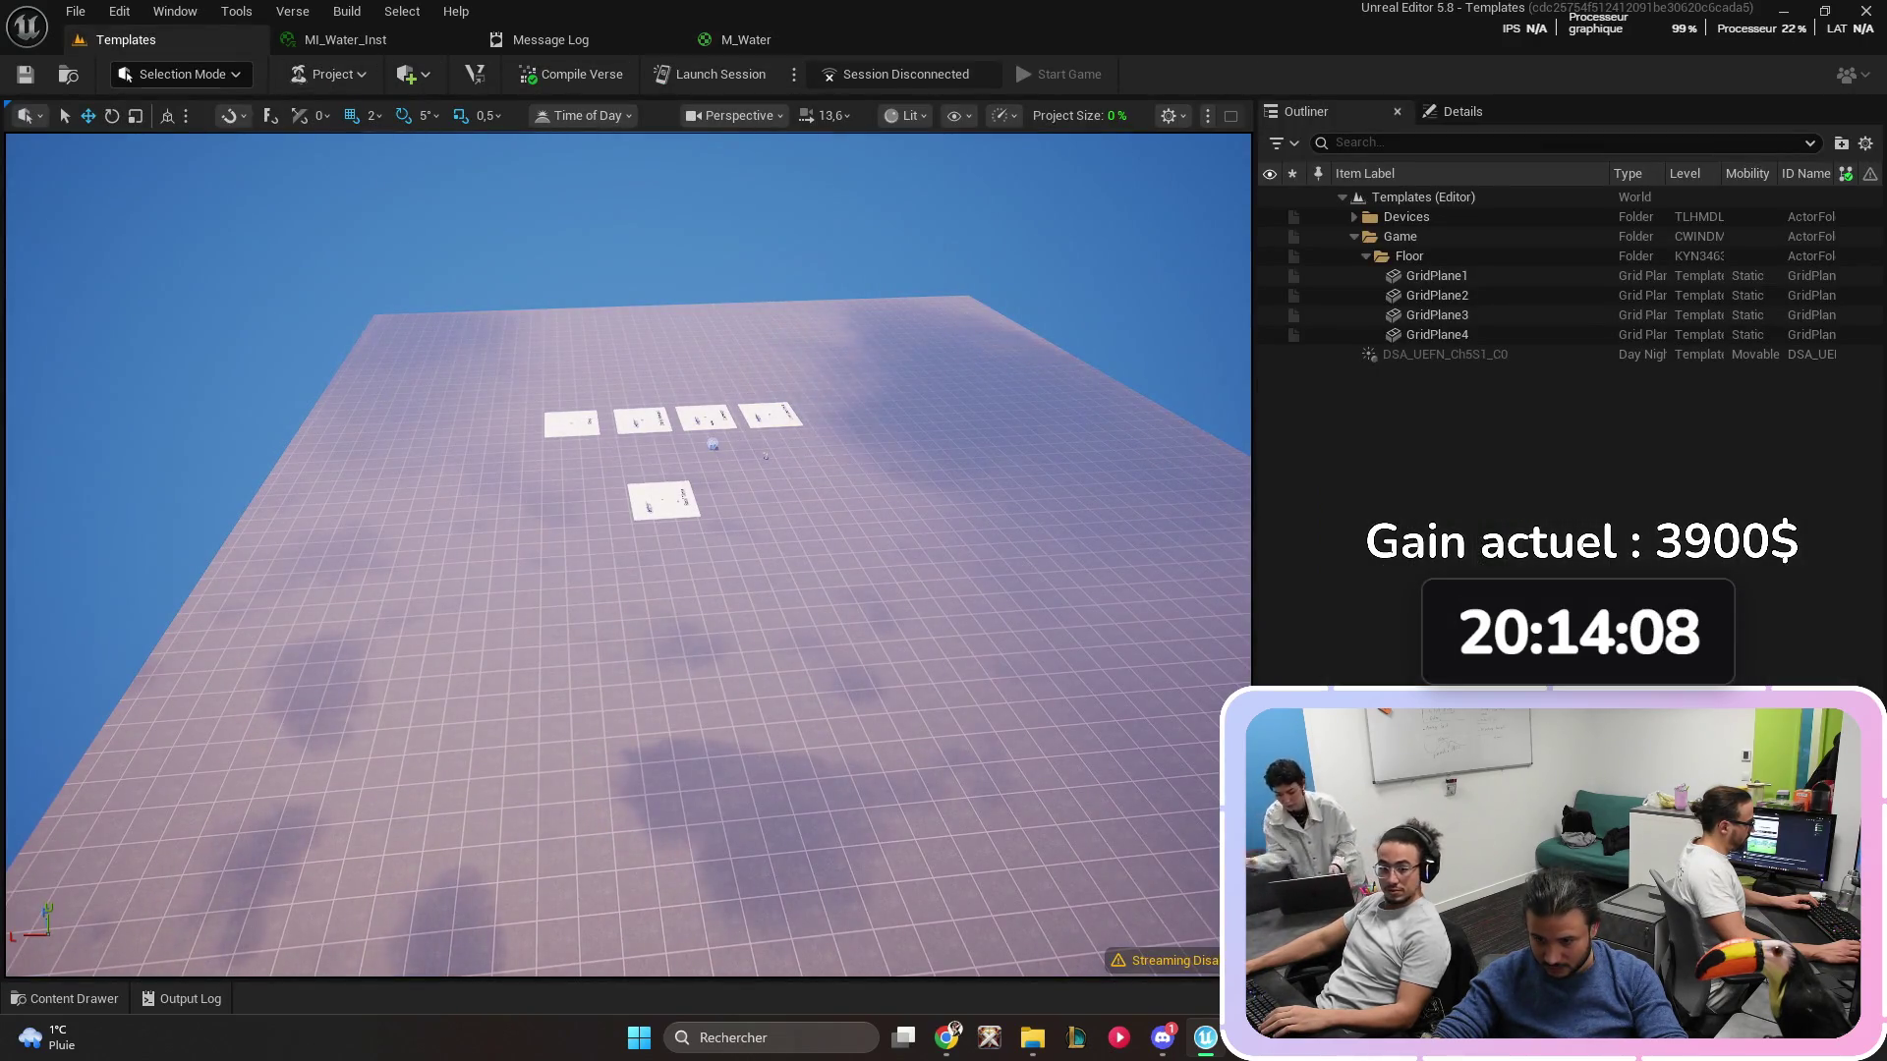
pyautogui.click(26, 74)
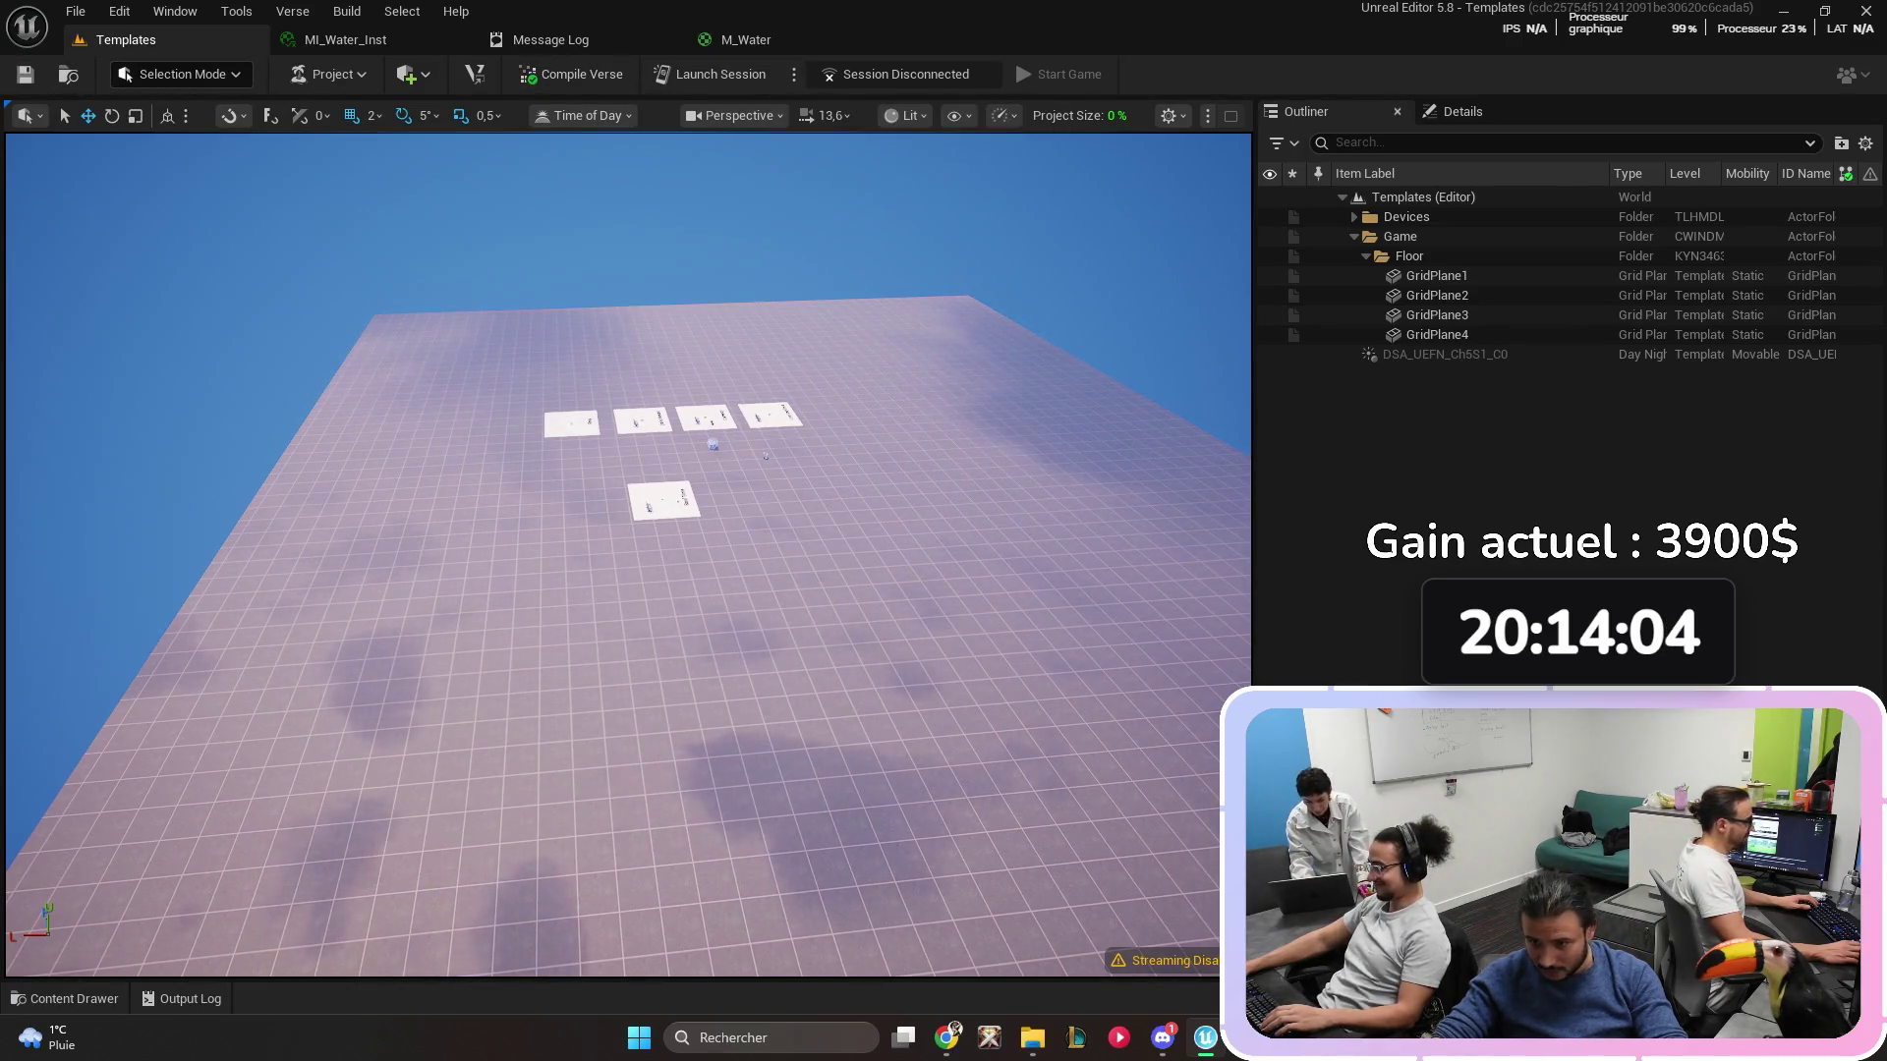
pyautogui.click(667, 40)
pyautogui.click(461, 39)
# - Close the M_Water editor and start saving the Substance Designer package into Documents
pyautogui.click(461, 39)
pyautogui.hotkey('alt', 'Tab')
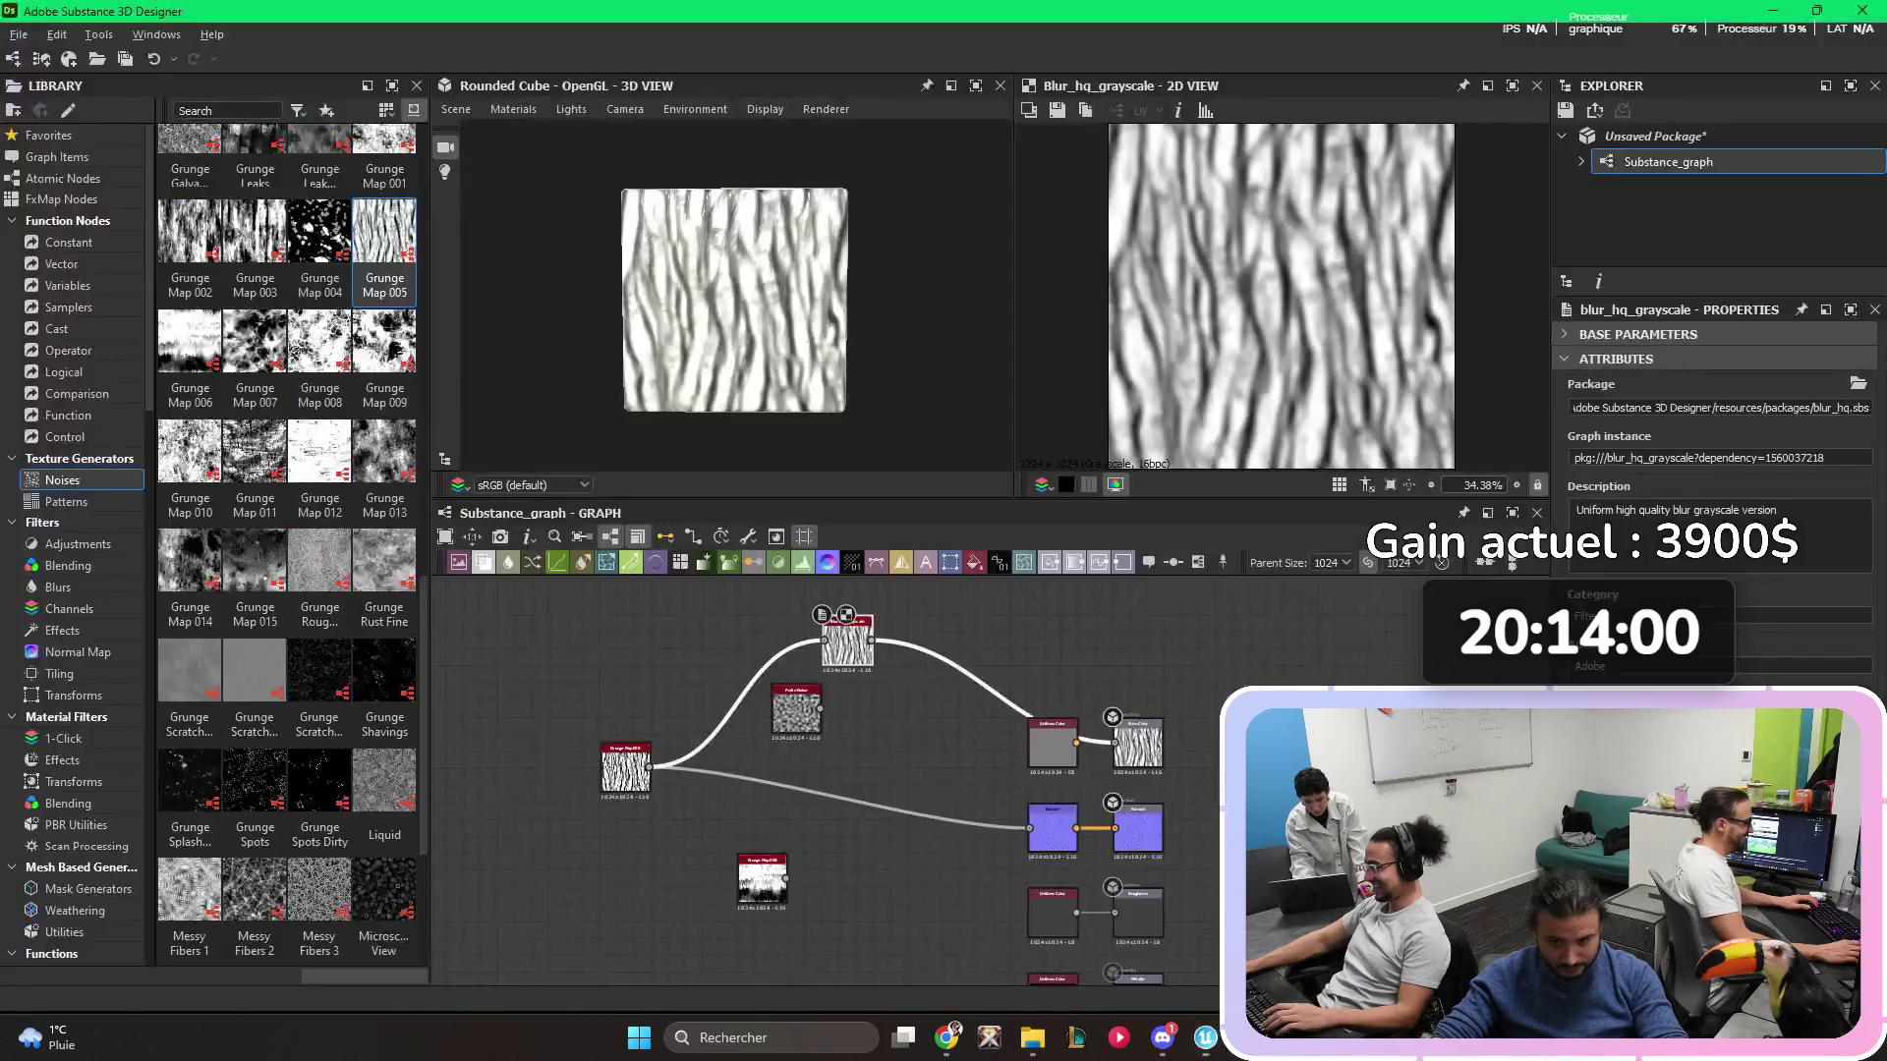
pyautogui.hotkey('ctrl', 's')
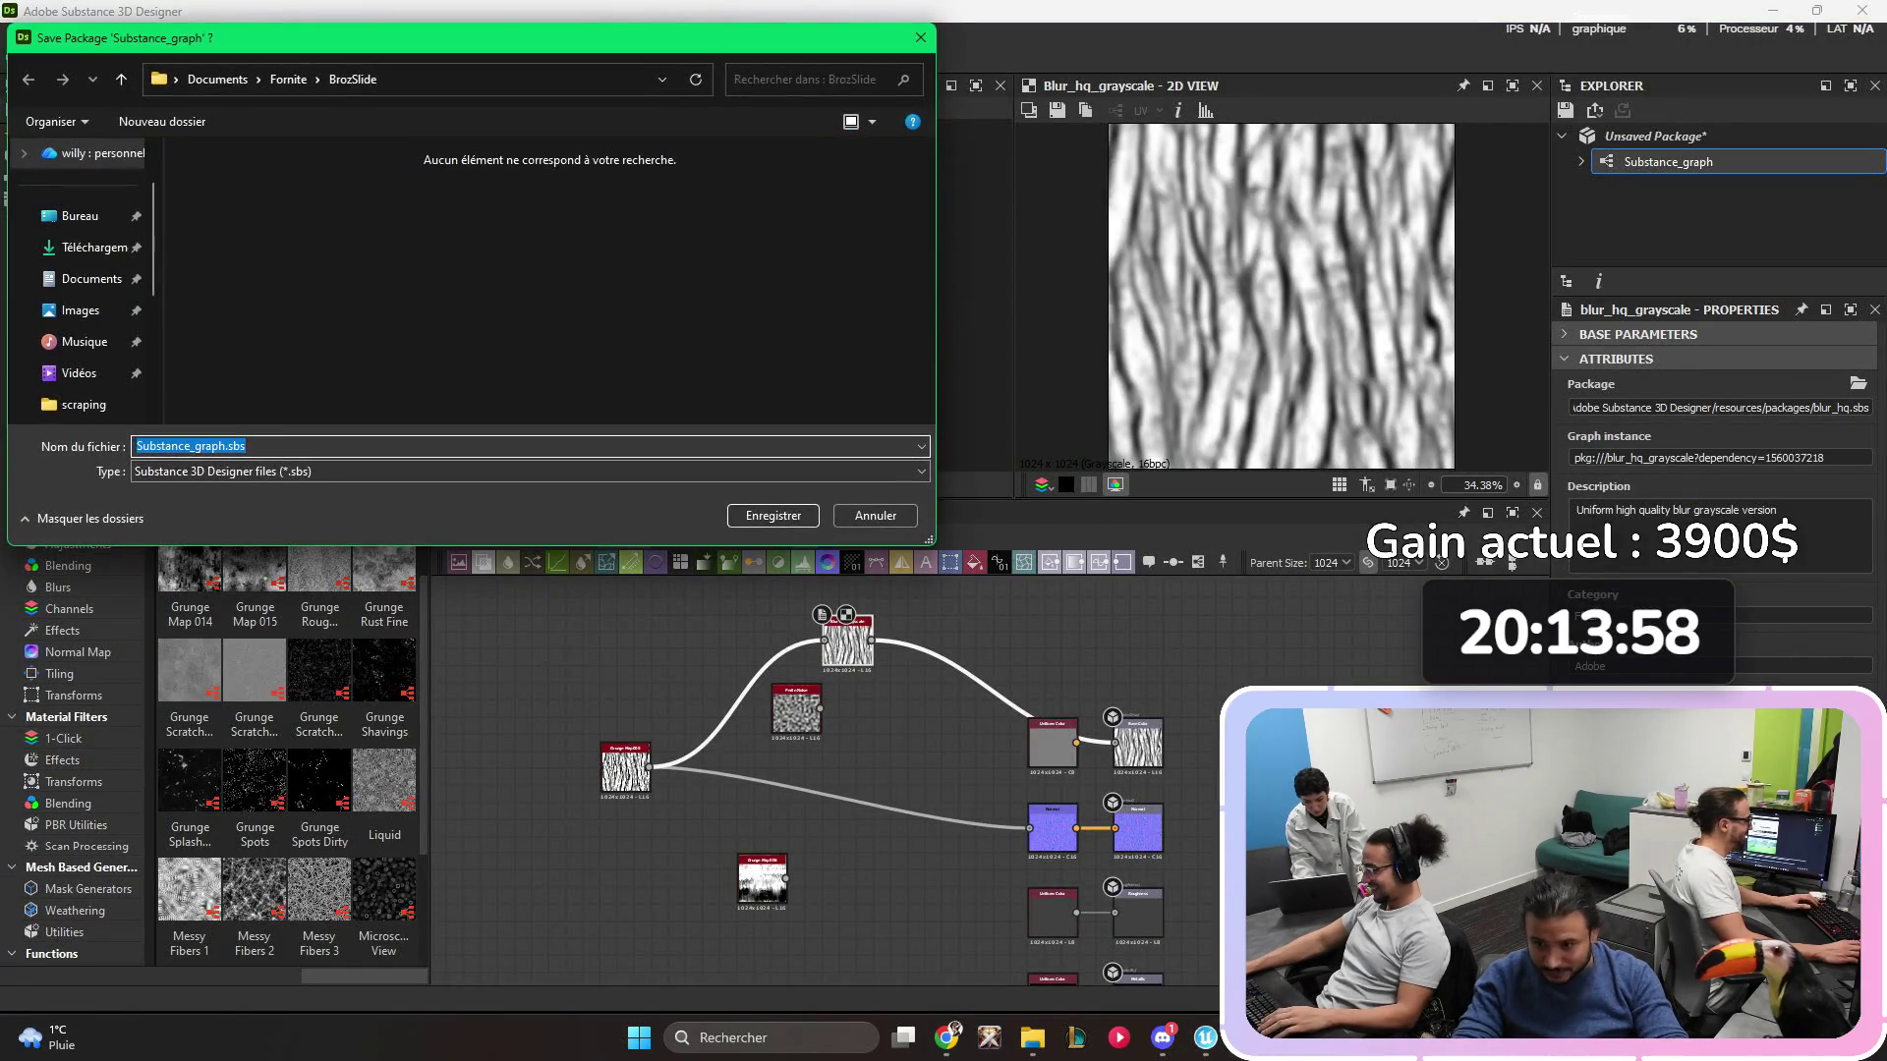
pyautogui.click(96, 247)
pyautogui.click(92, 278)
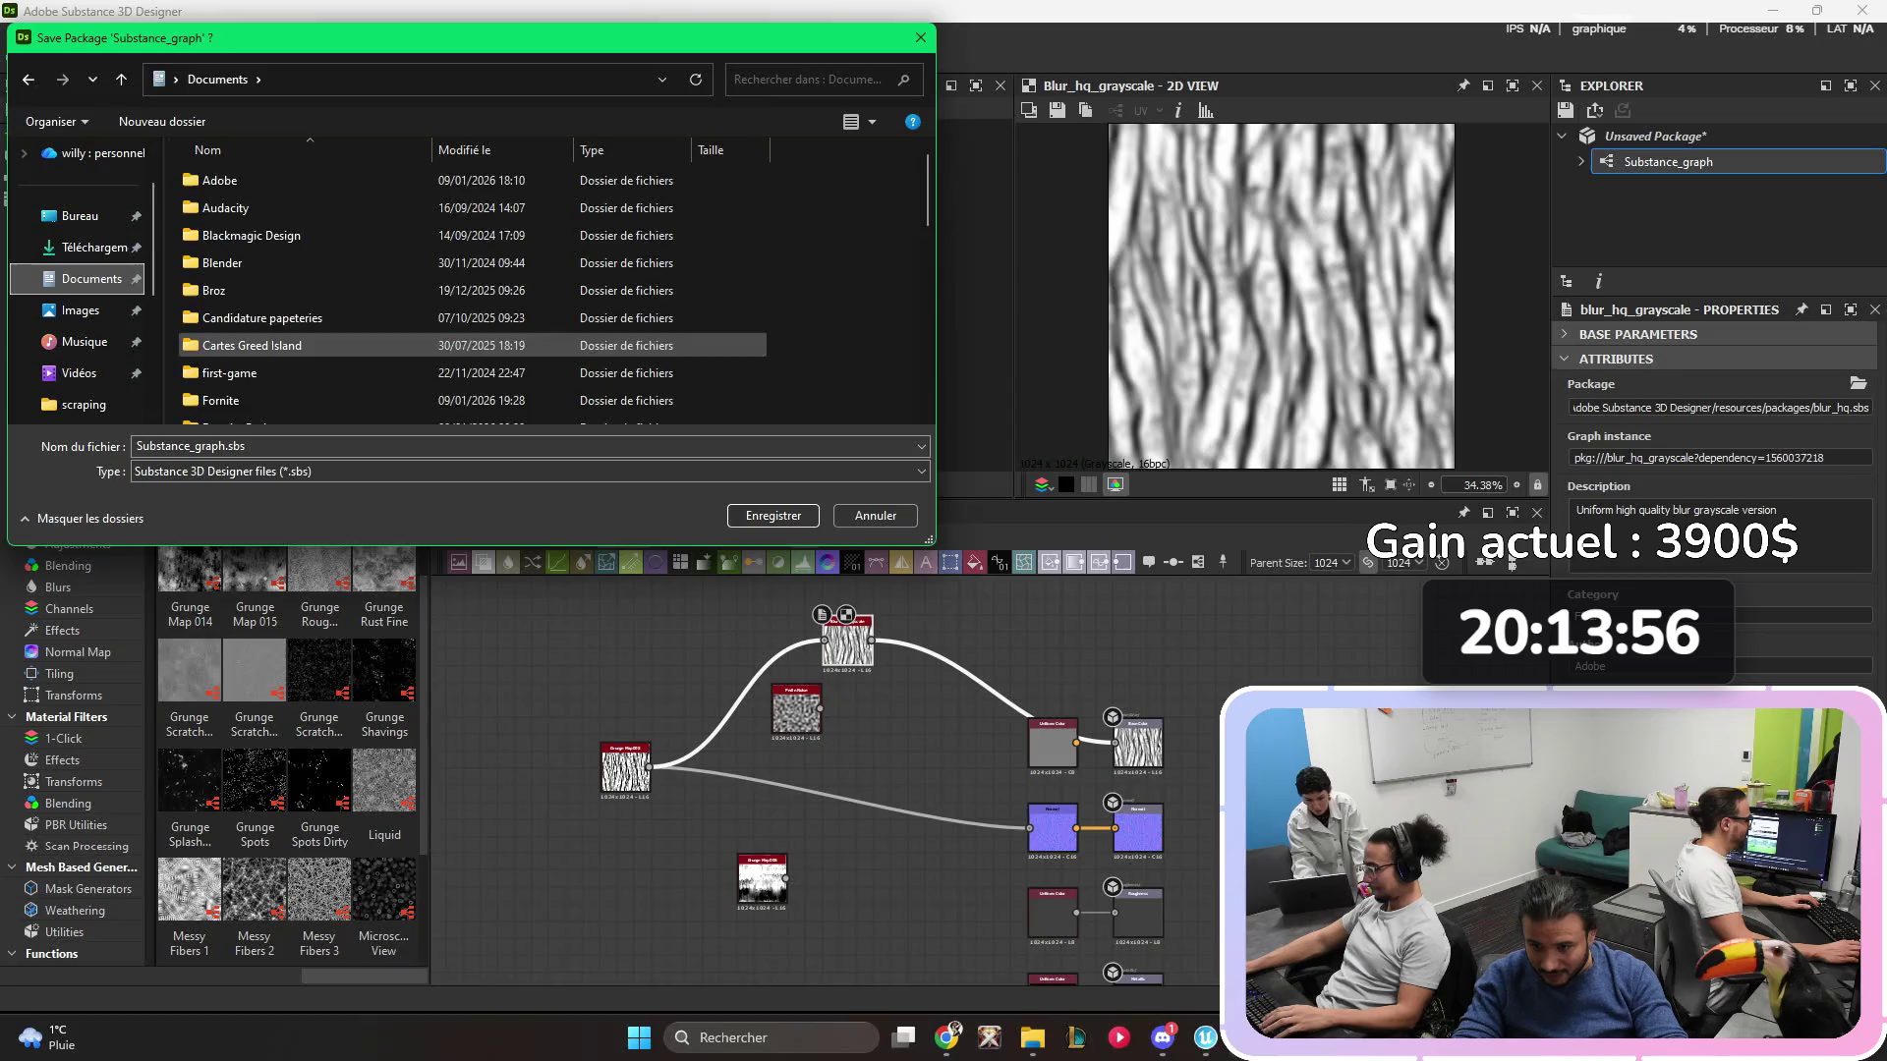
# - Navigate to Documents\Fornite\BrozSlide and save the package as Substance_graph.sbs
pyautogui.doubleClick(245, 274)
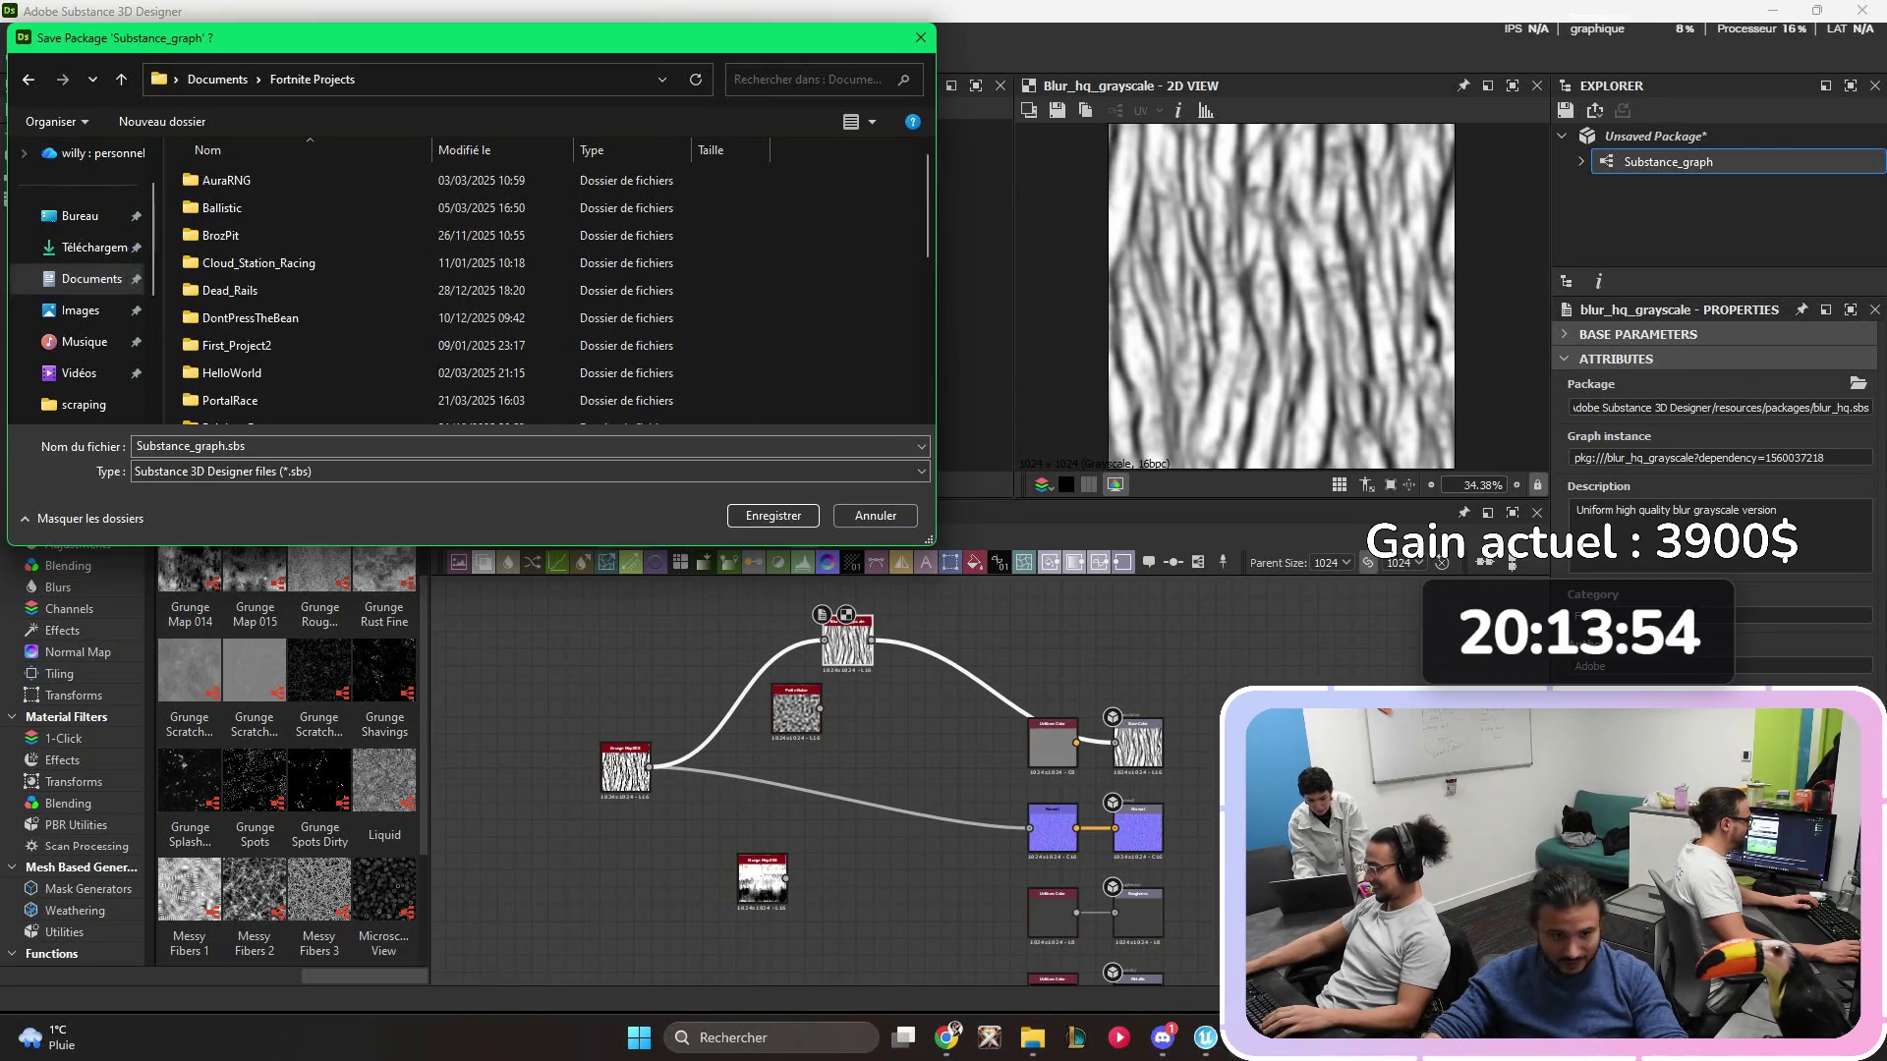
pyautogui.hotkey('alt', 'Up')
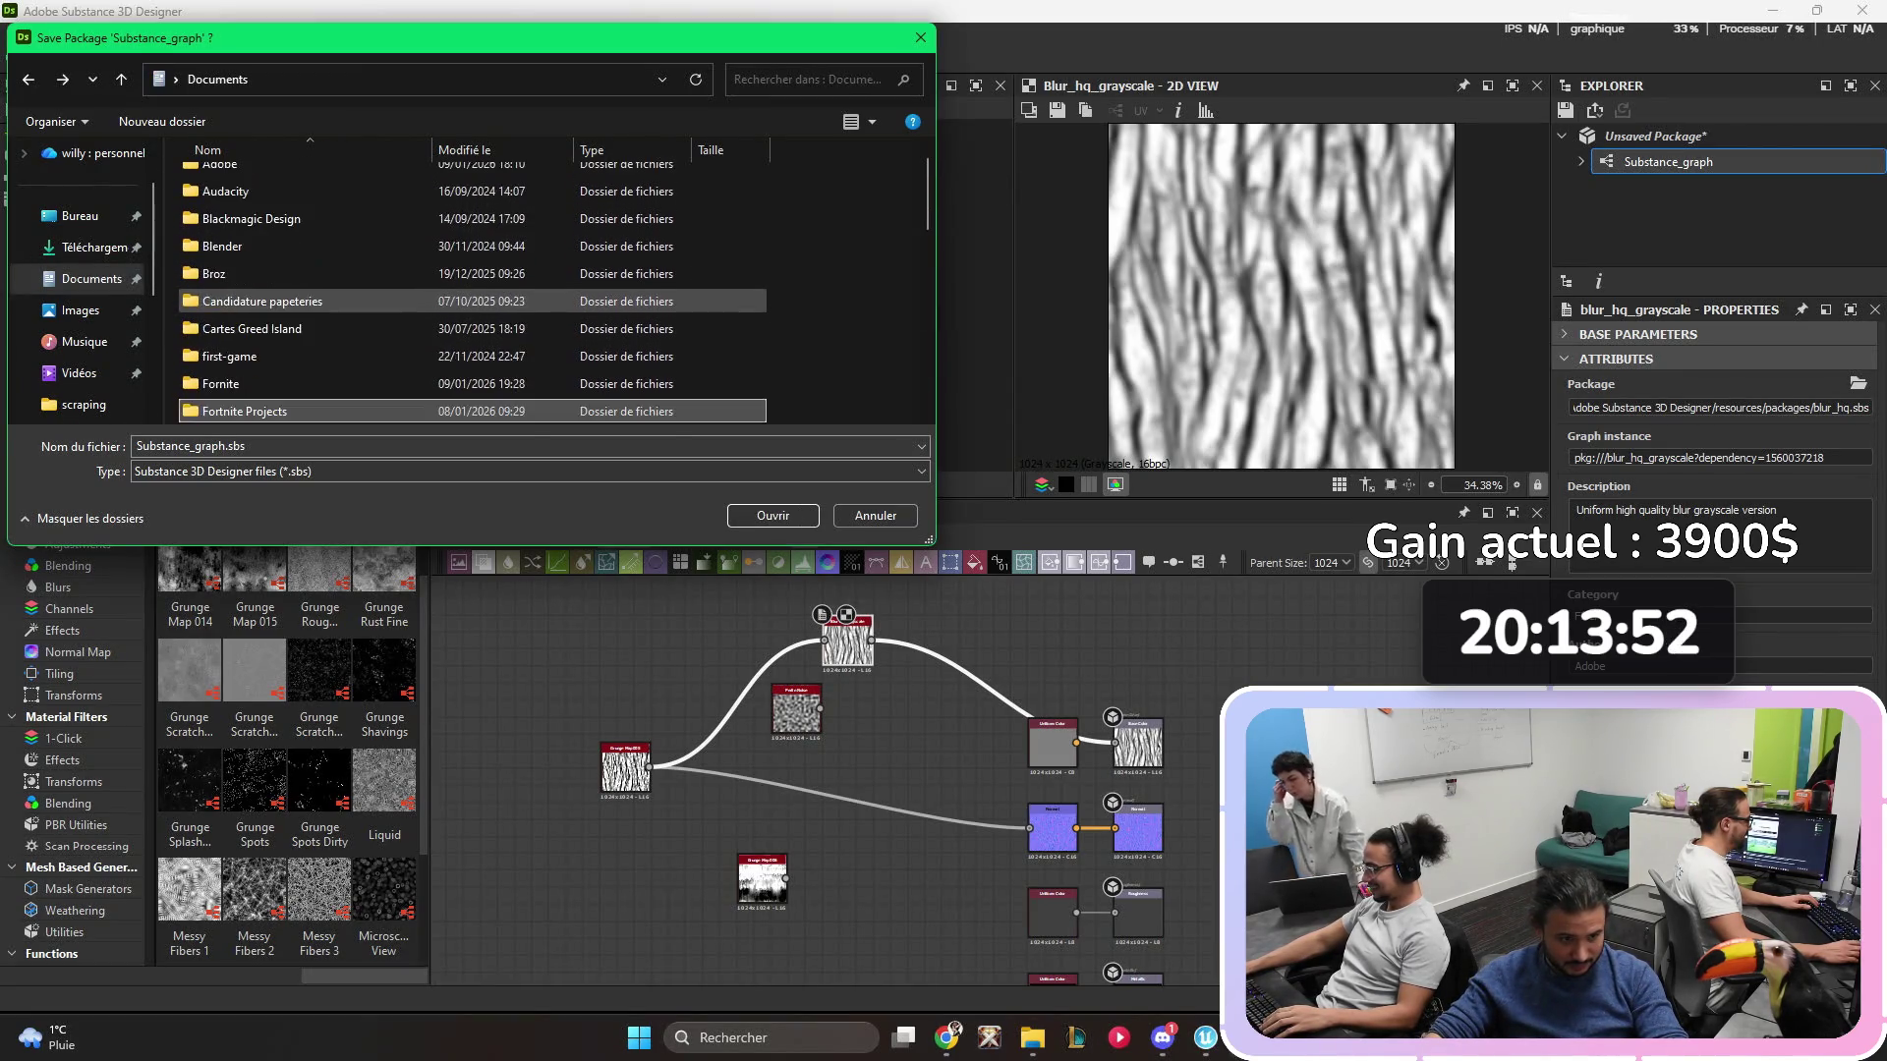
pyautogui.doubleClick(228, 383)
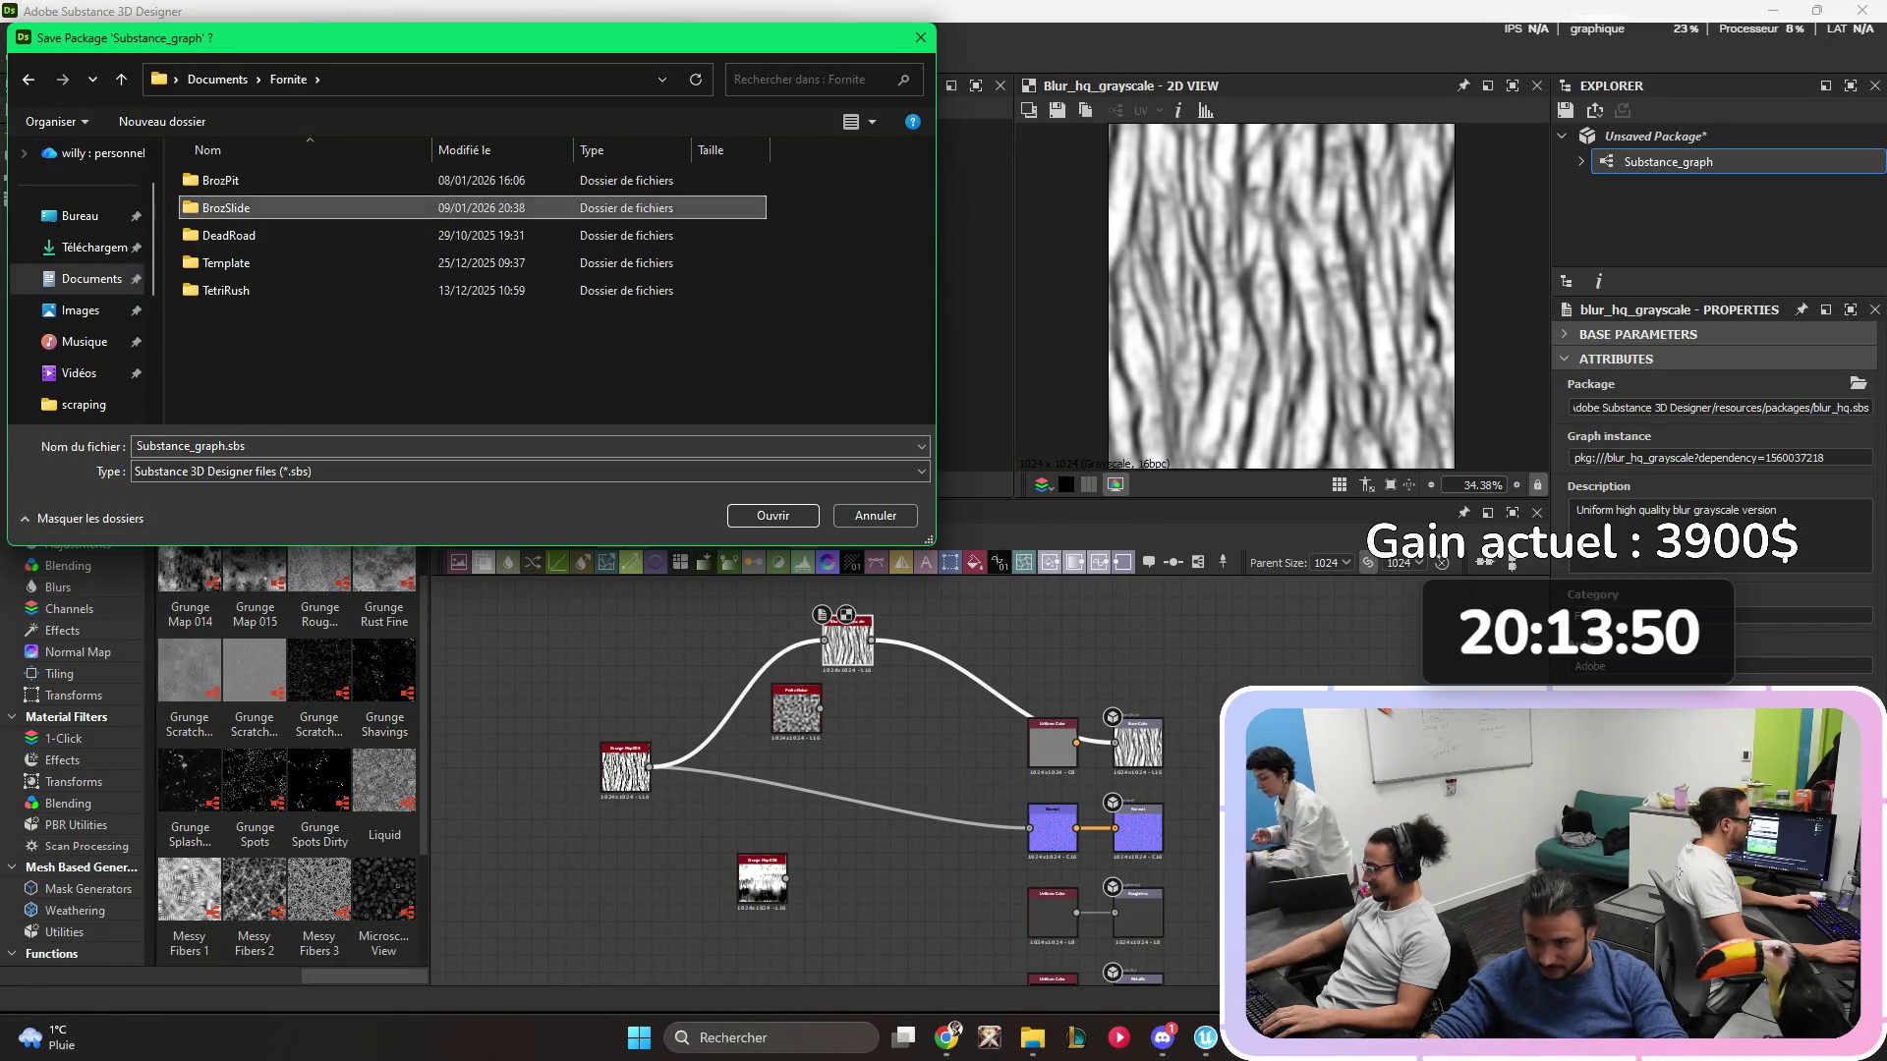
pyautogui.doubleClick(226, 207)
pyautogui.hotkey('alt', 'Up')
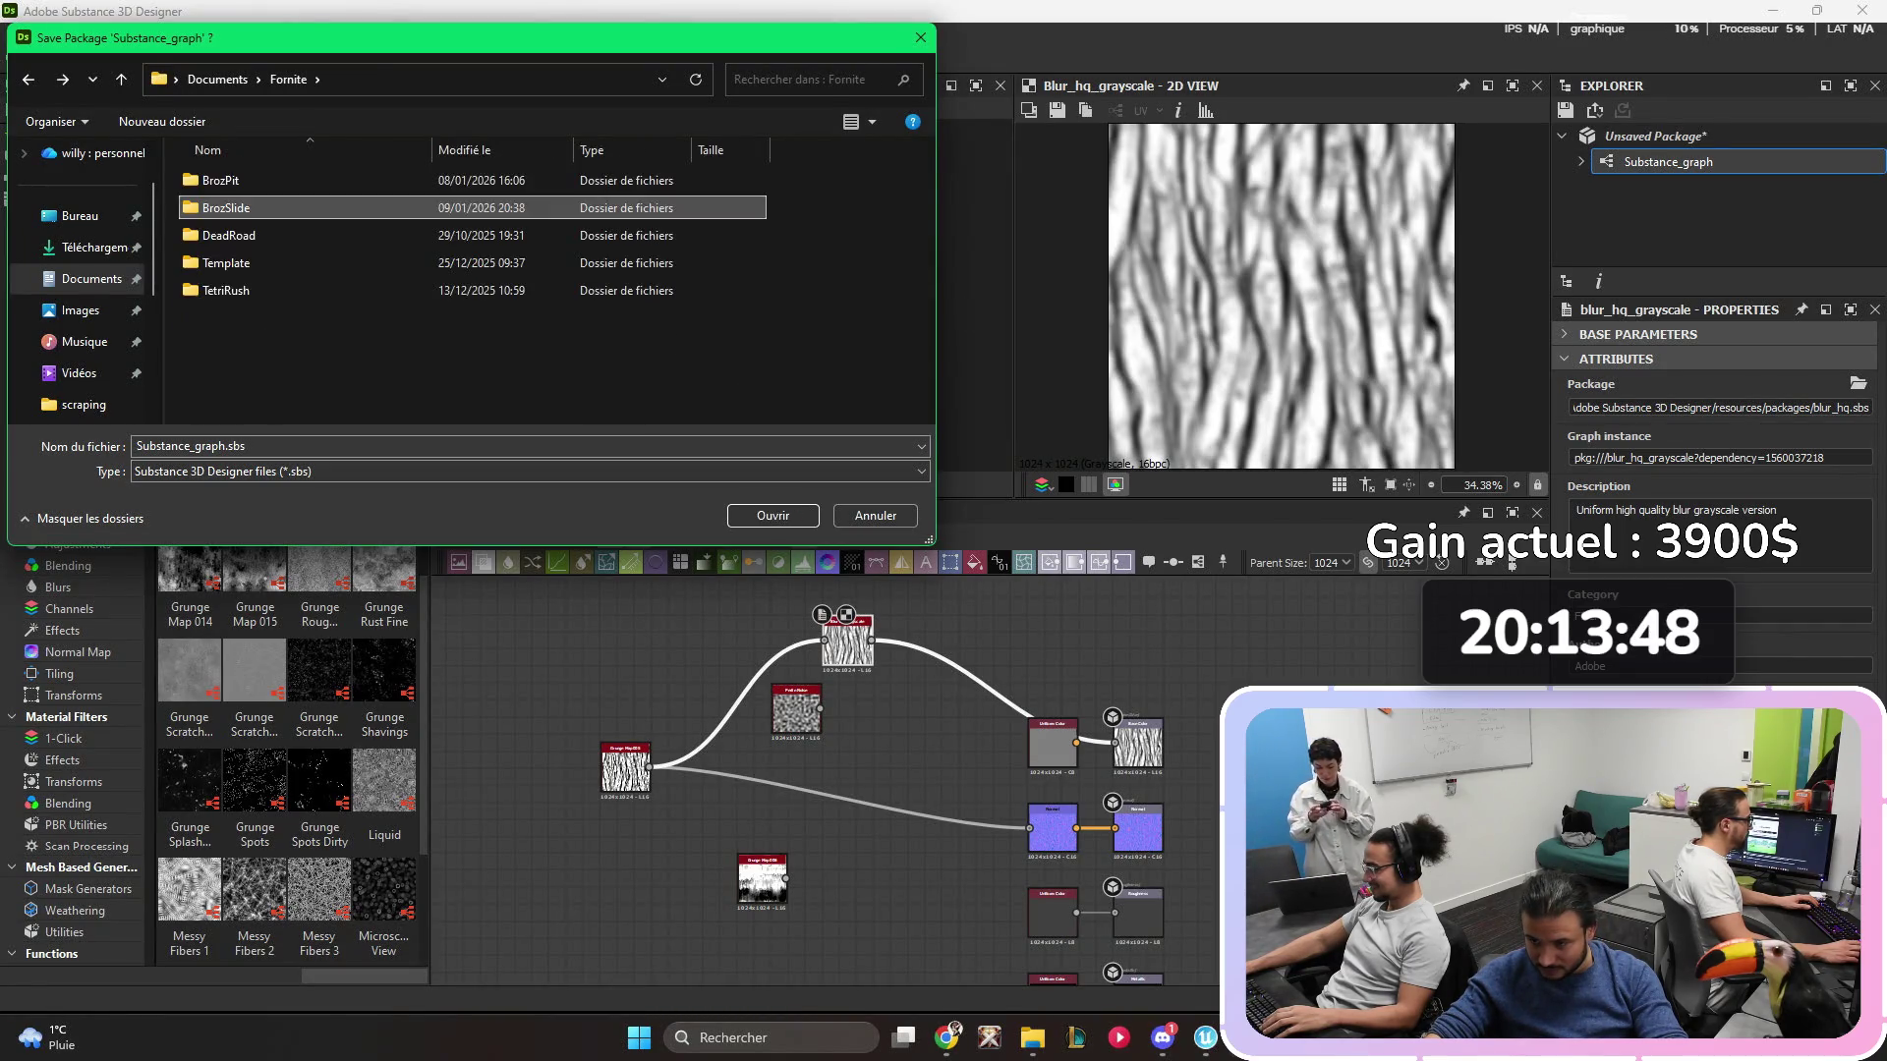
pyautogui.press('Return')
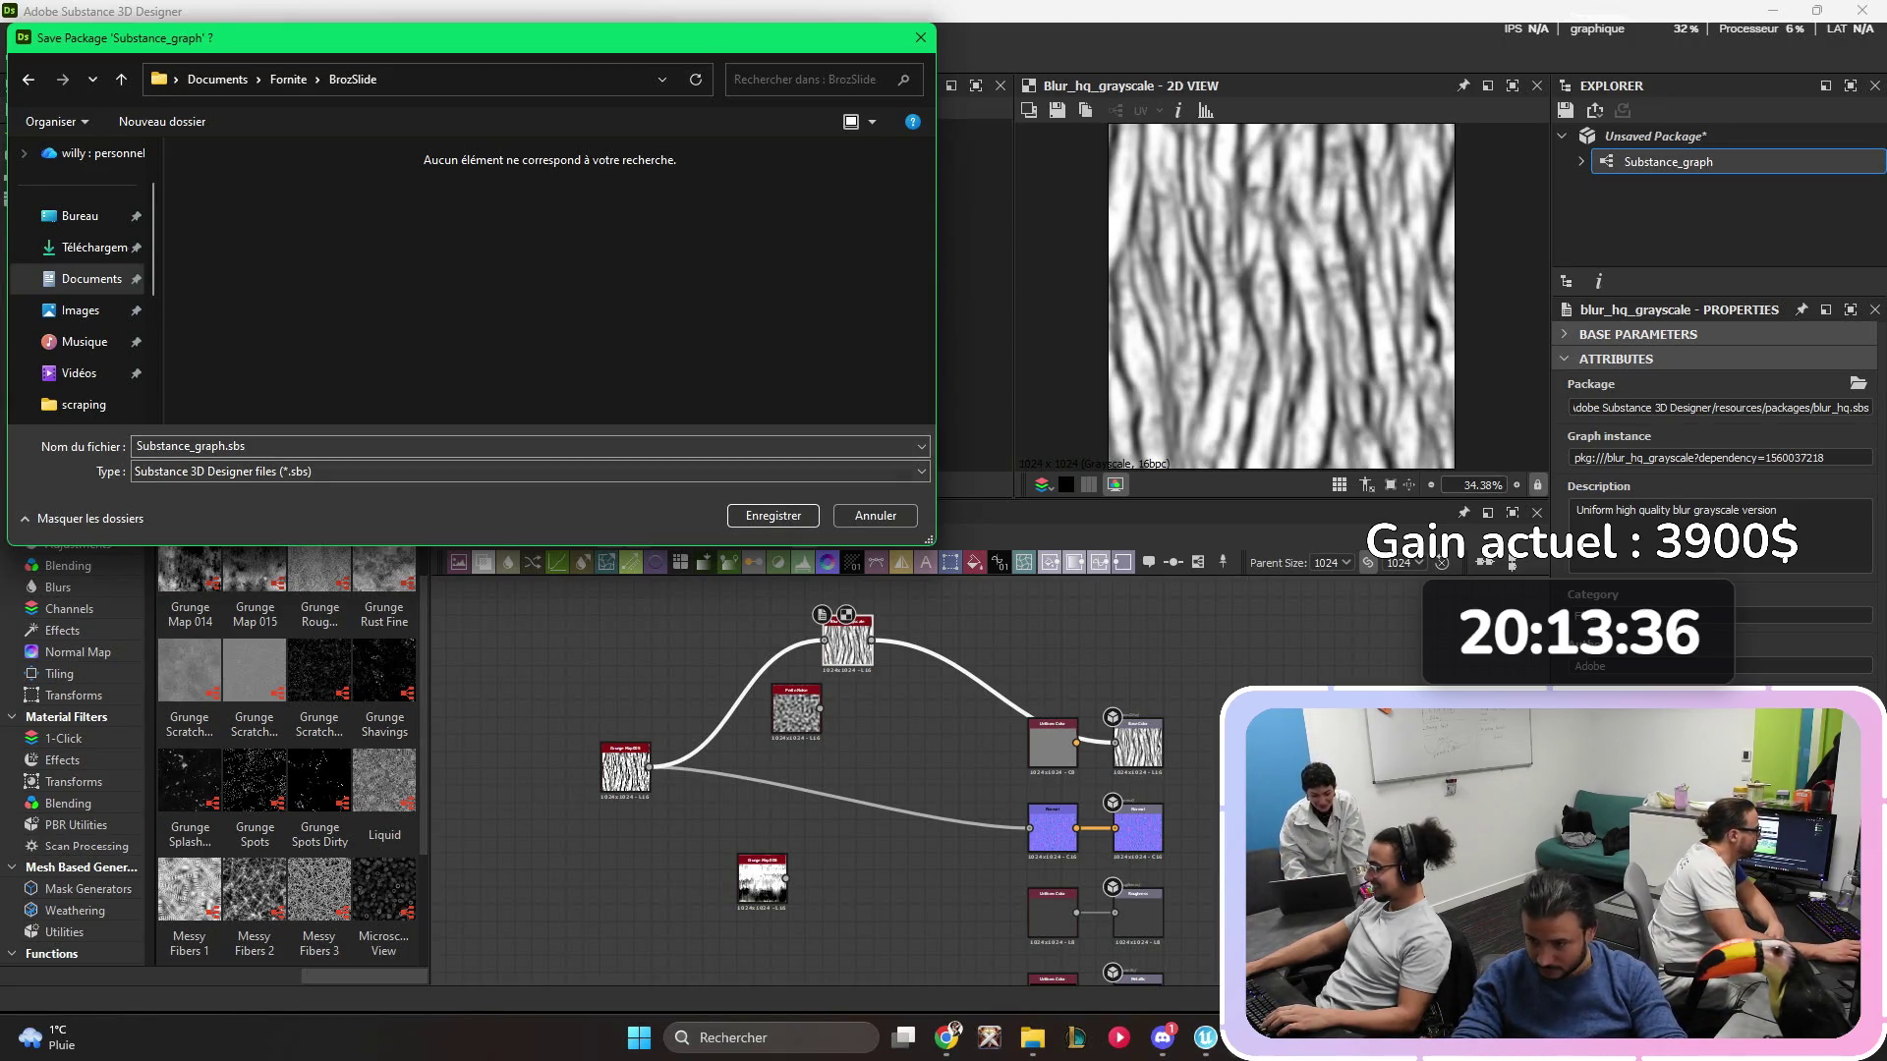
pyautogui.click(773, 515)
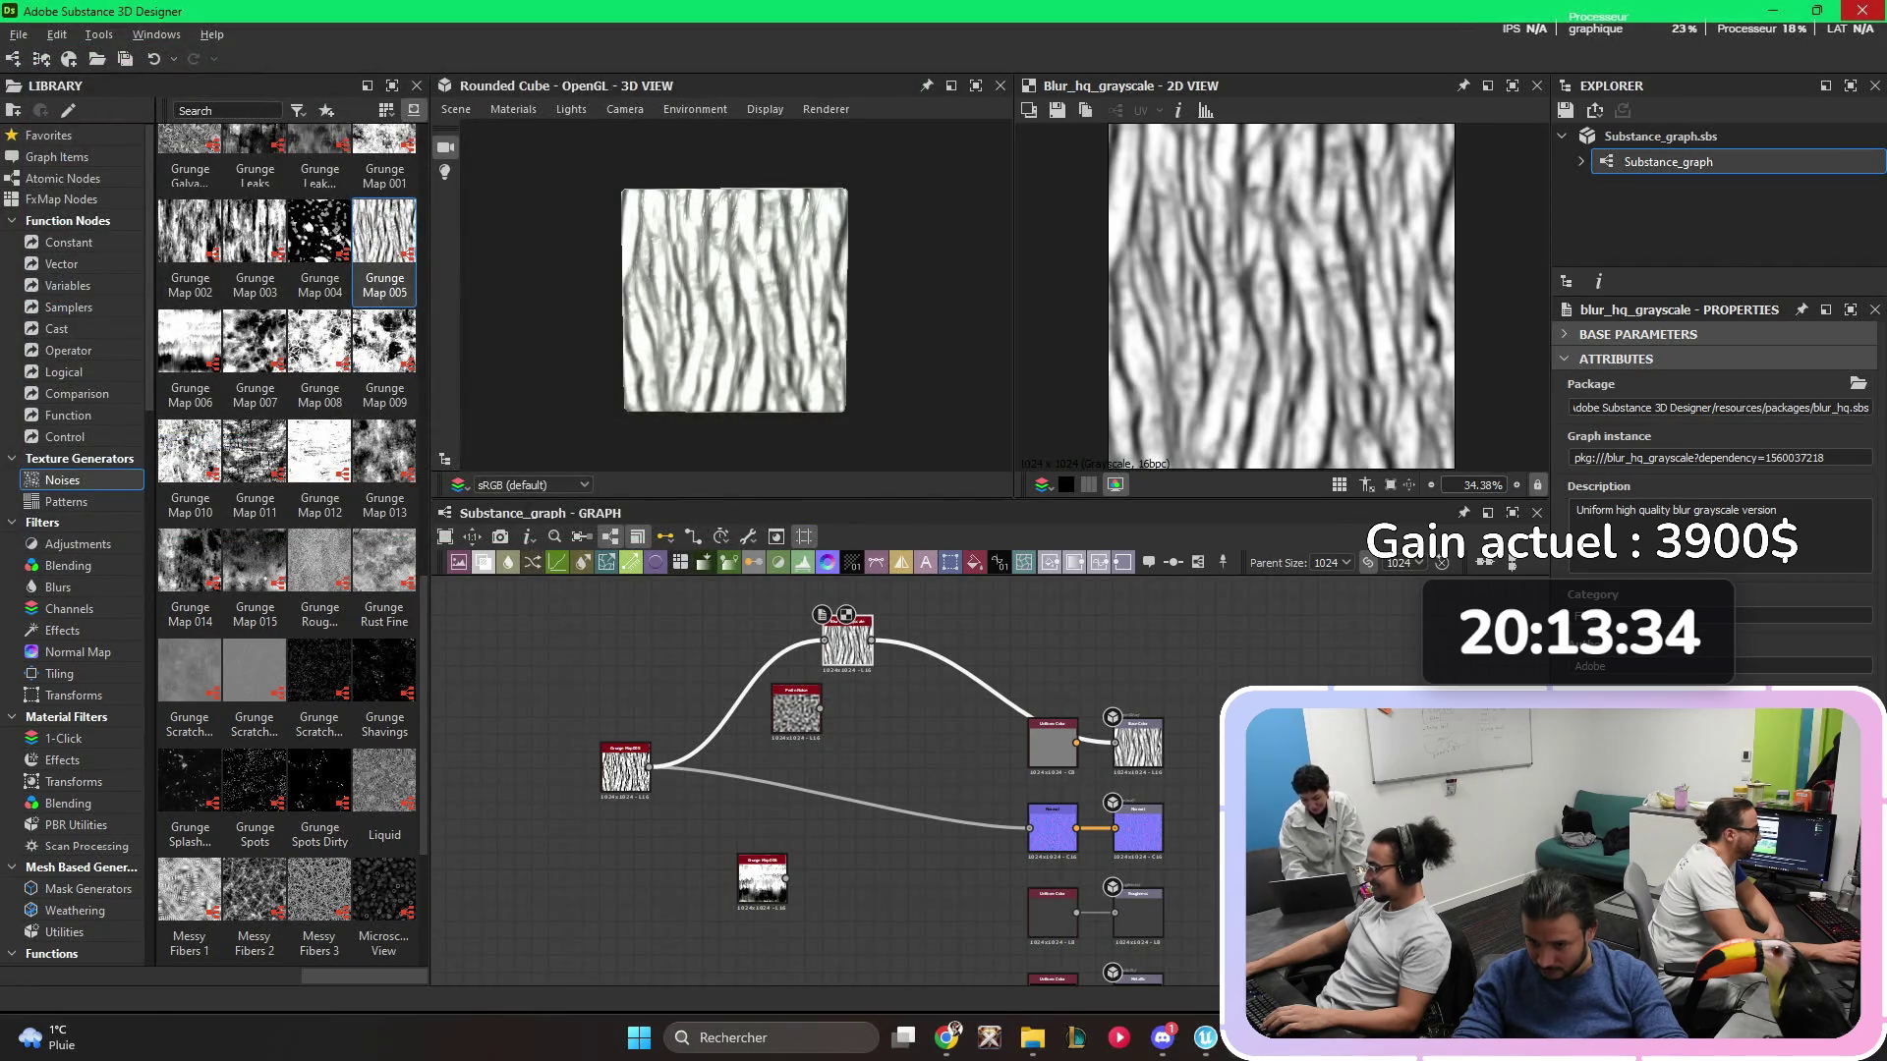
# - Close Substance Designer and the BrozSlide window after confirming Substance_graph.sbs sits beside the water textures
pyautogui.click(1861, 11)
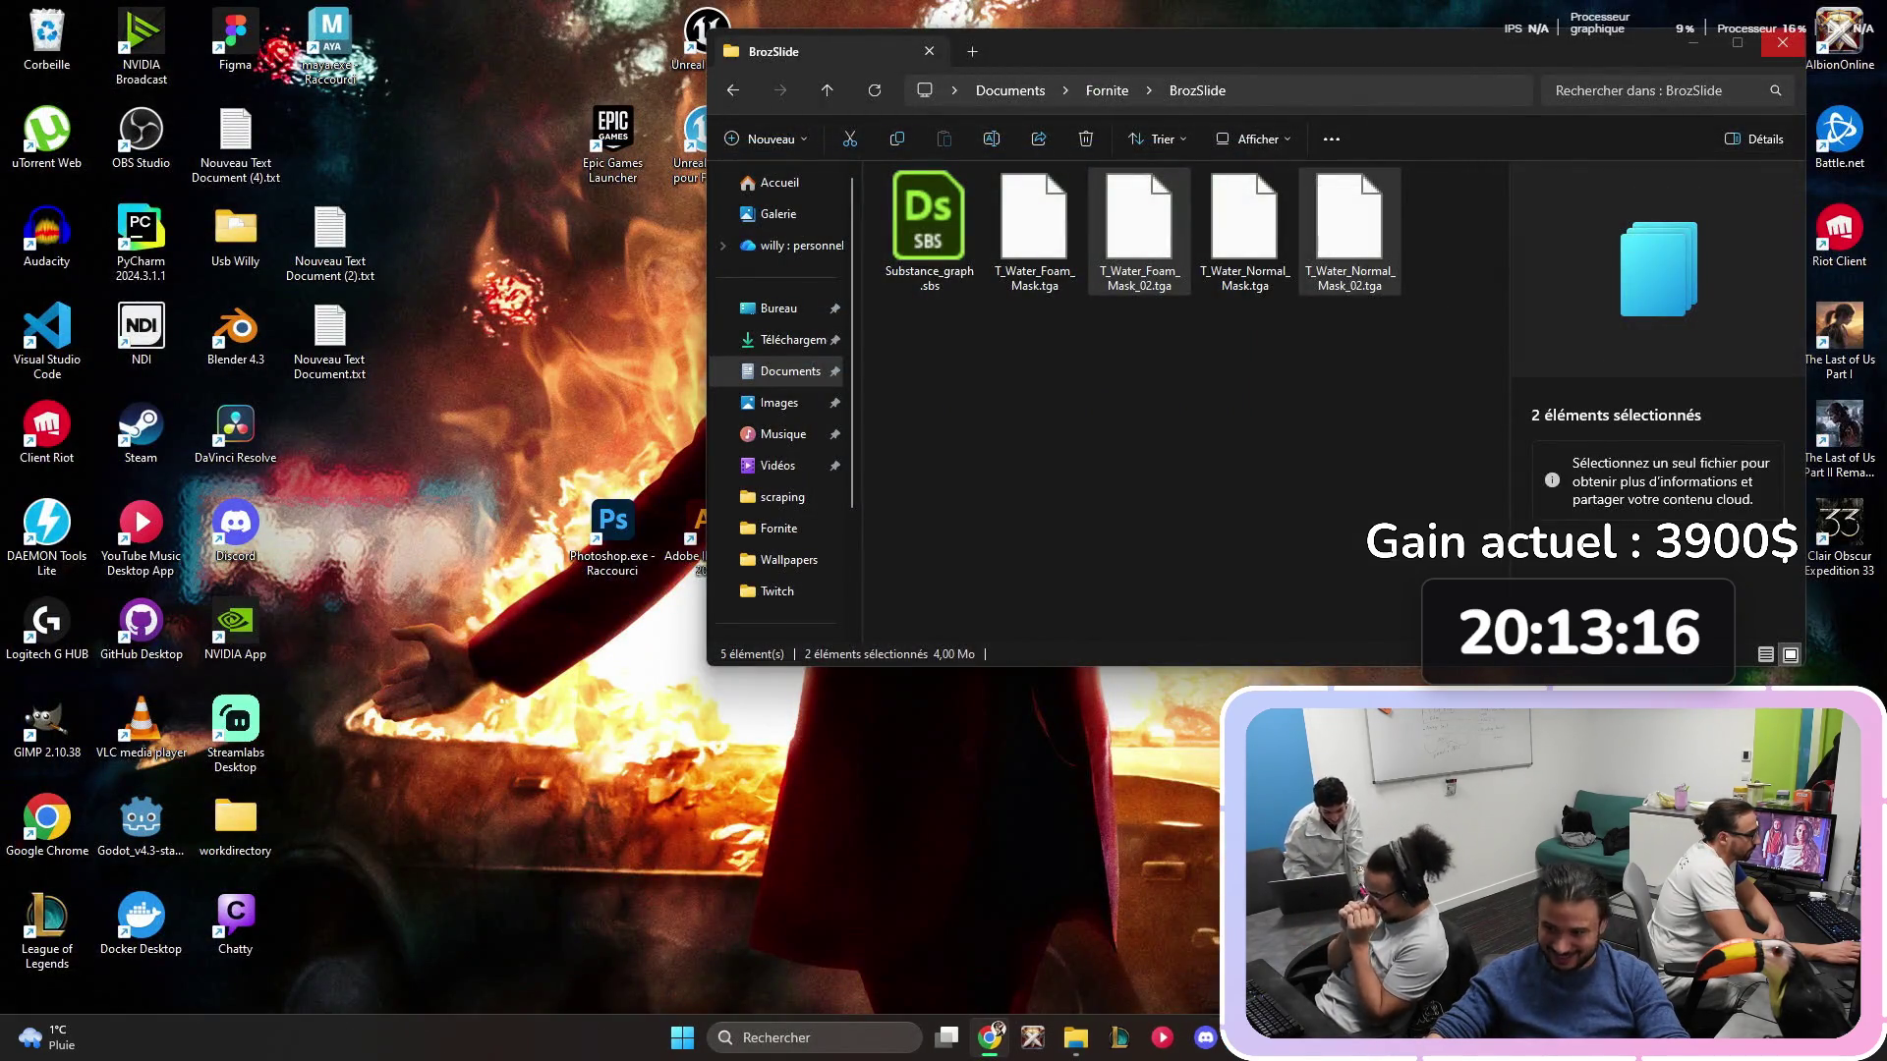
pyautogui.click(1781, 42)
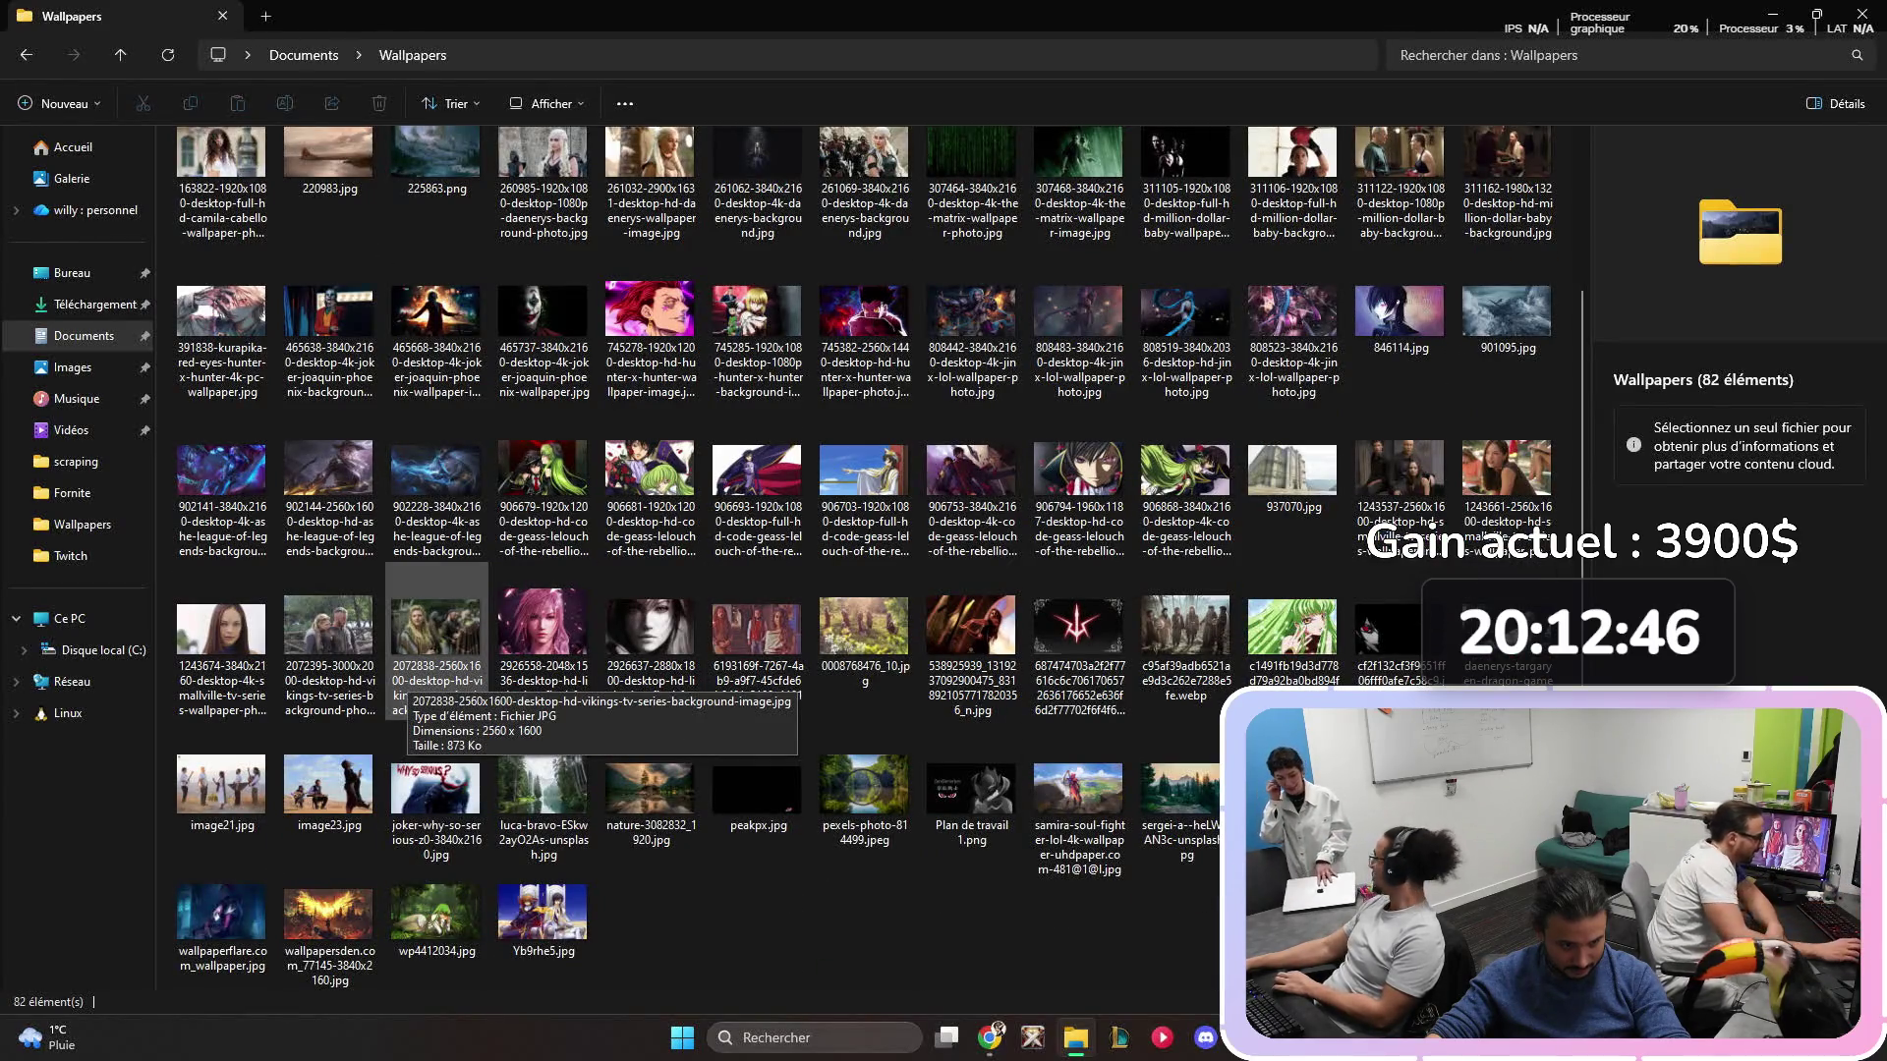
# - Go up to Documents and open the Wallpapers folder
pyautogui.scroll(2, 983, 766)
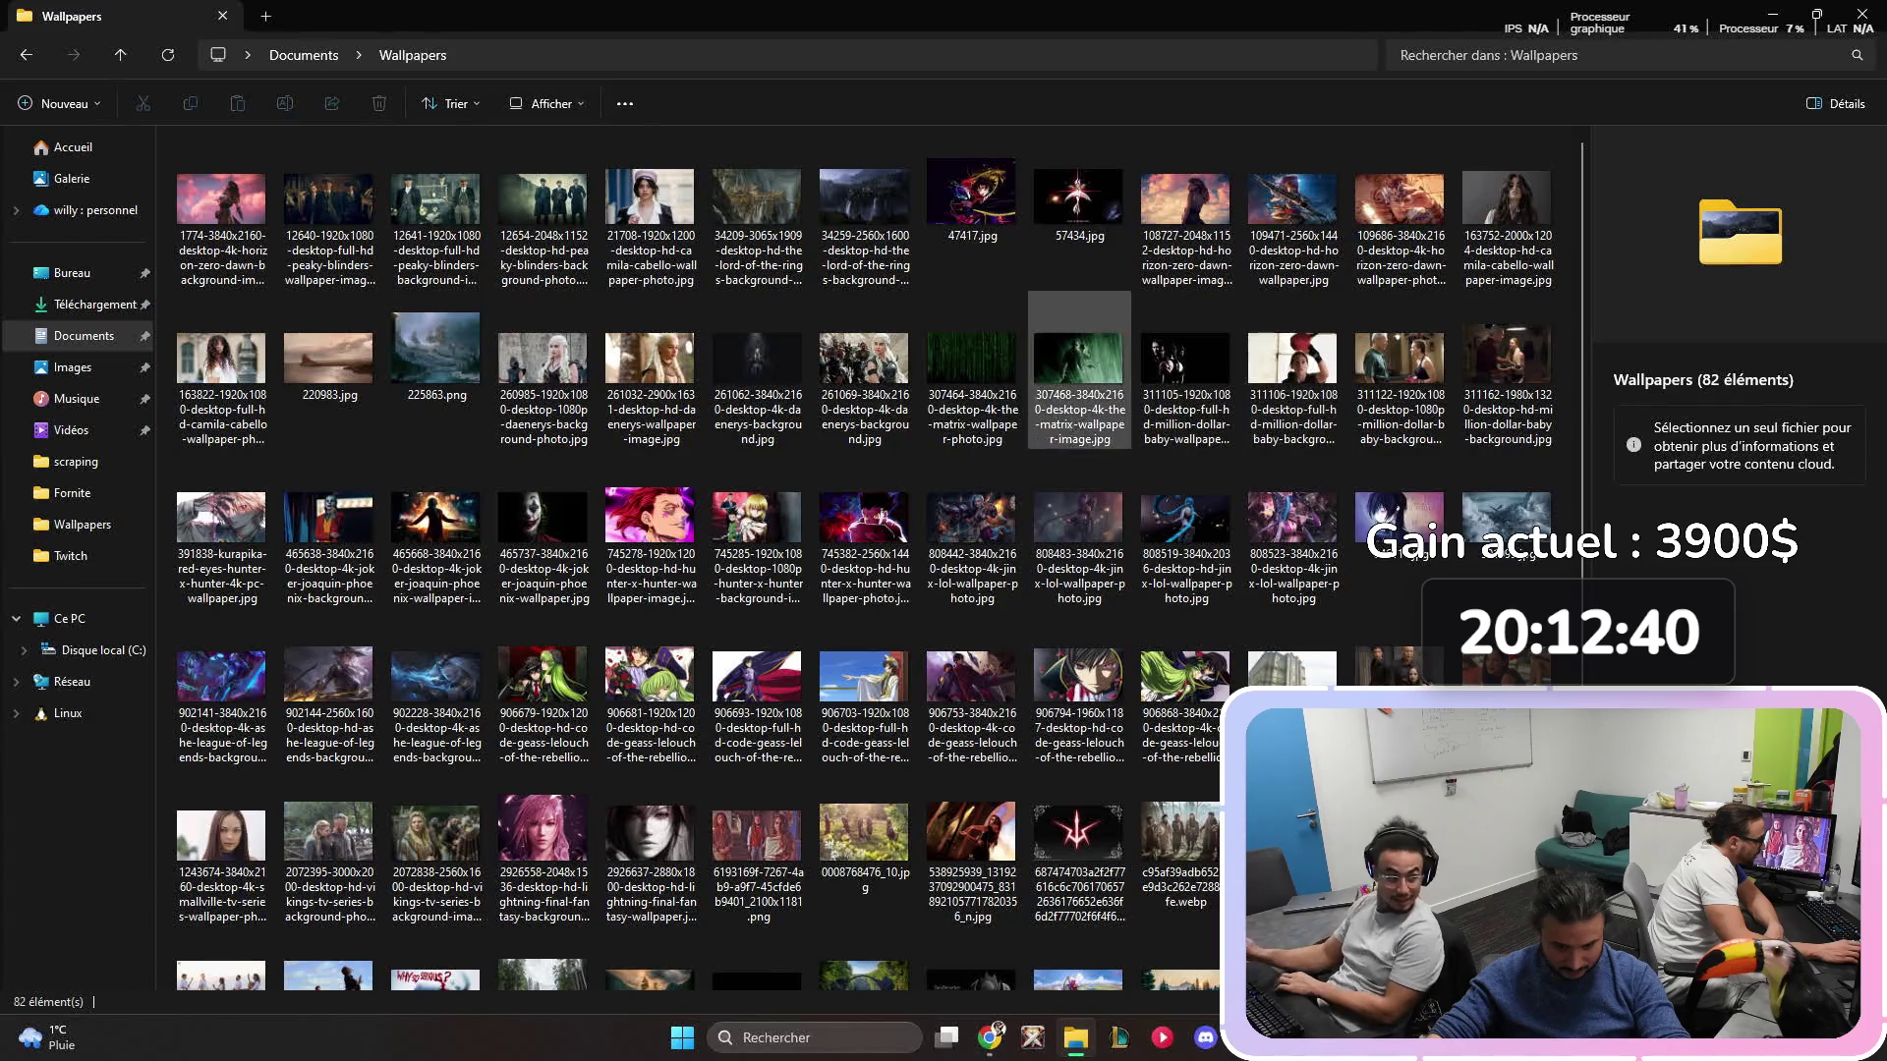
pyautogui.scroll(-2, 757, 639)
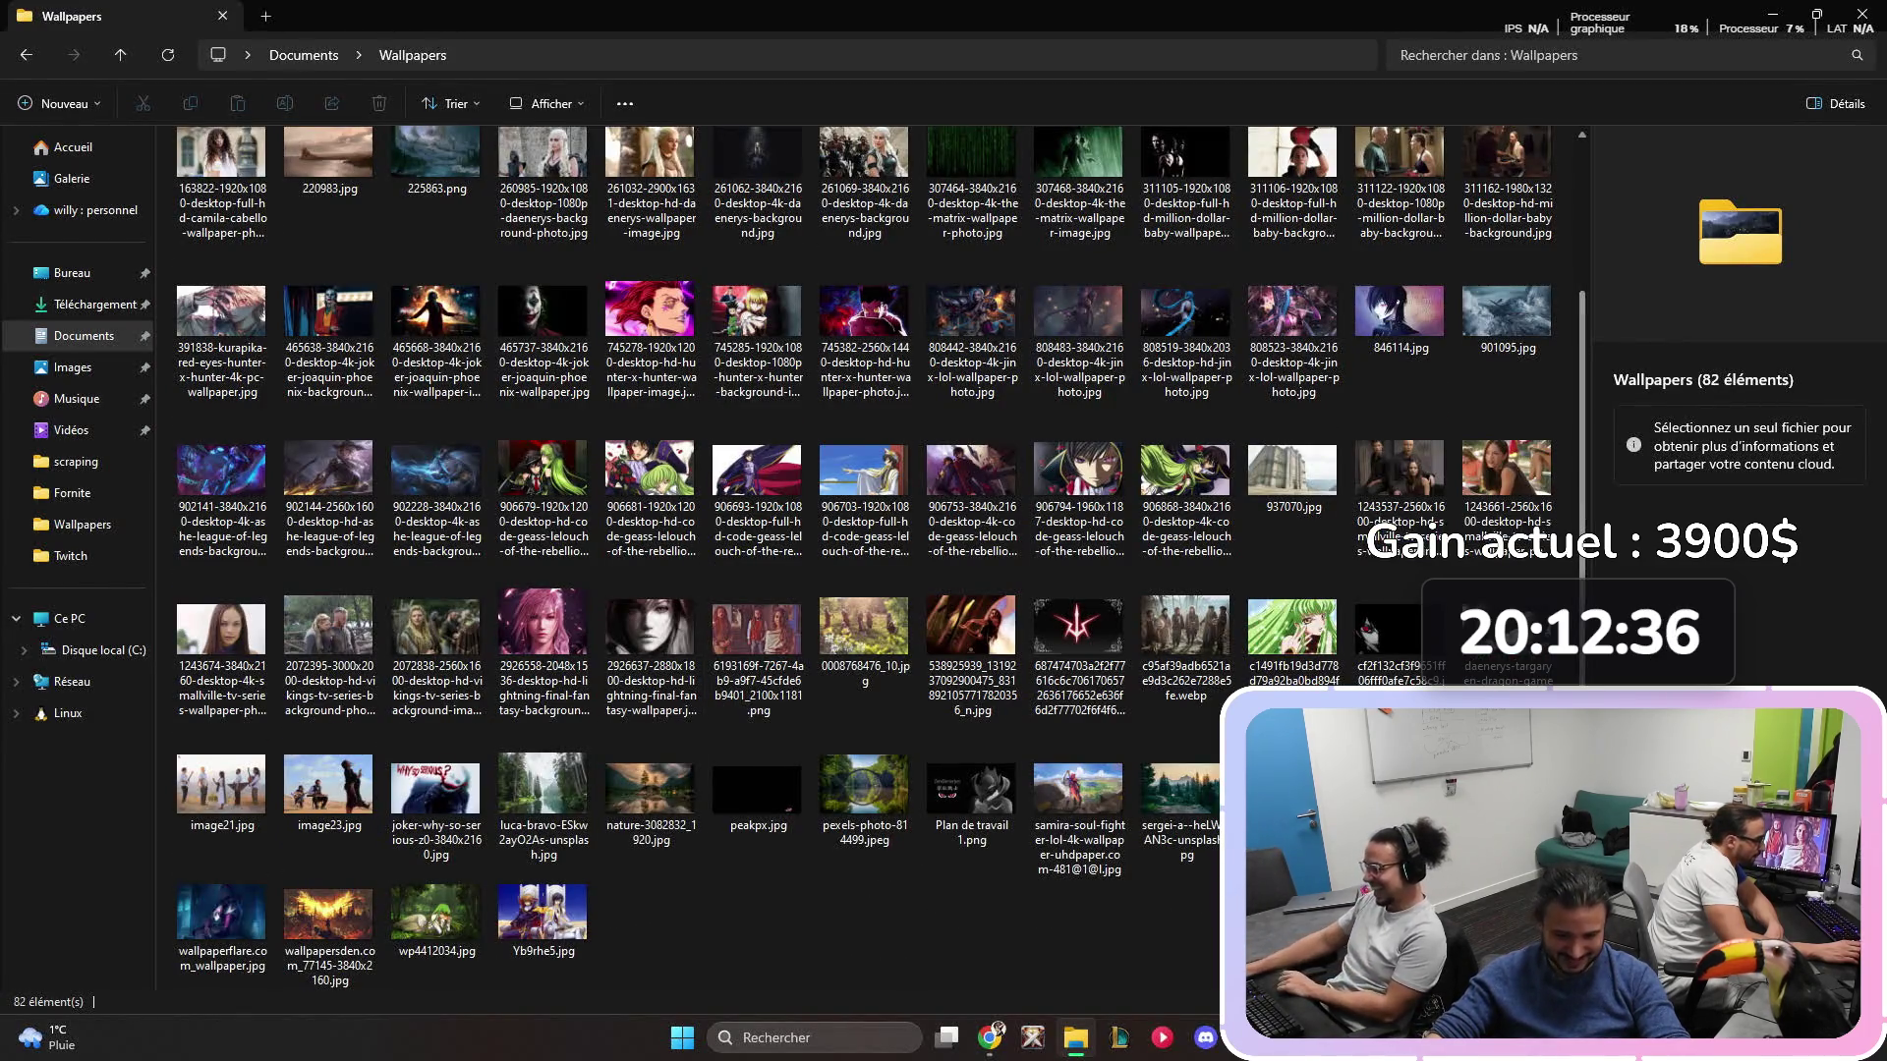
pyautogui.scroll(2, 1395, 491)
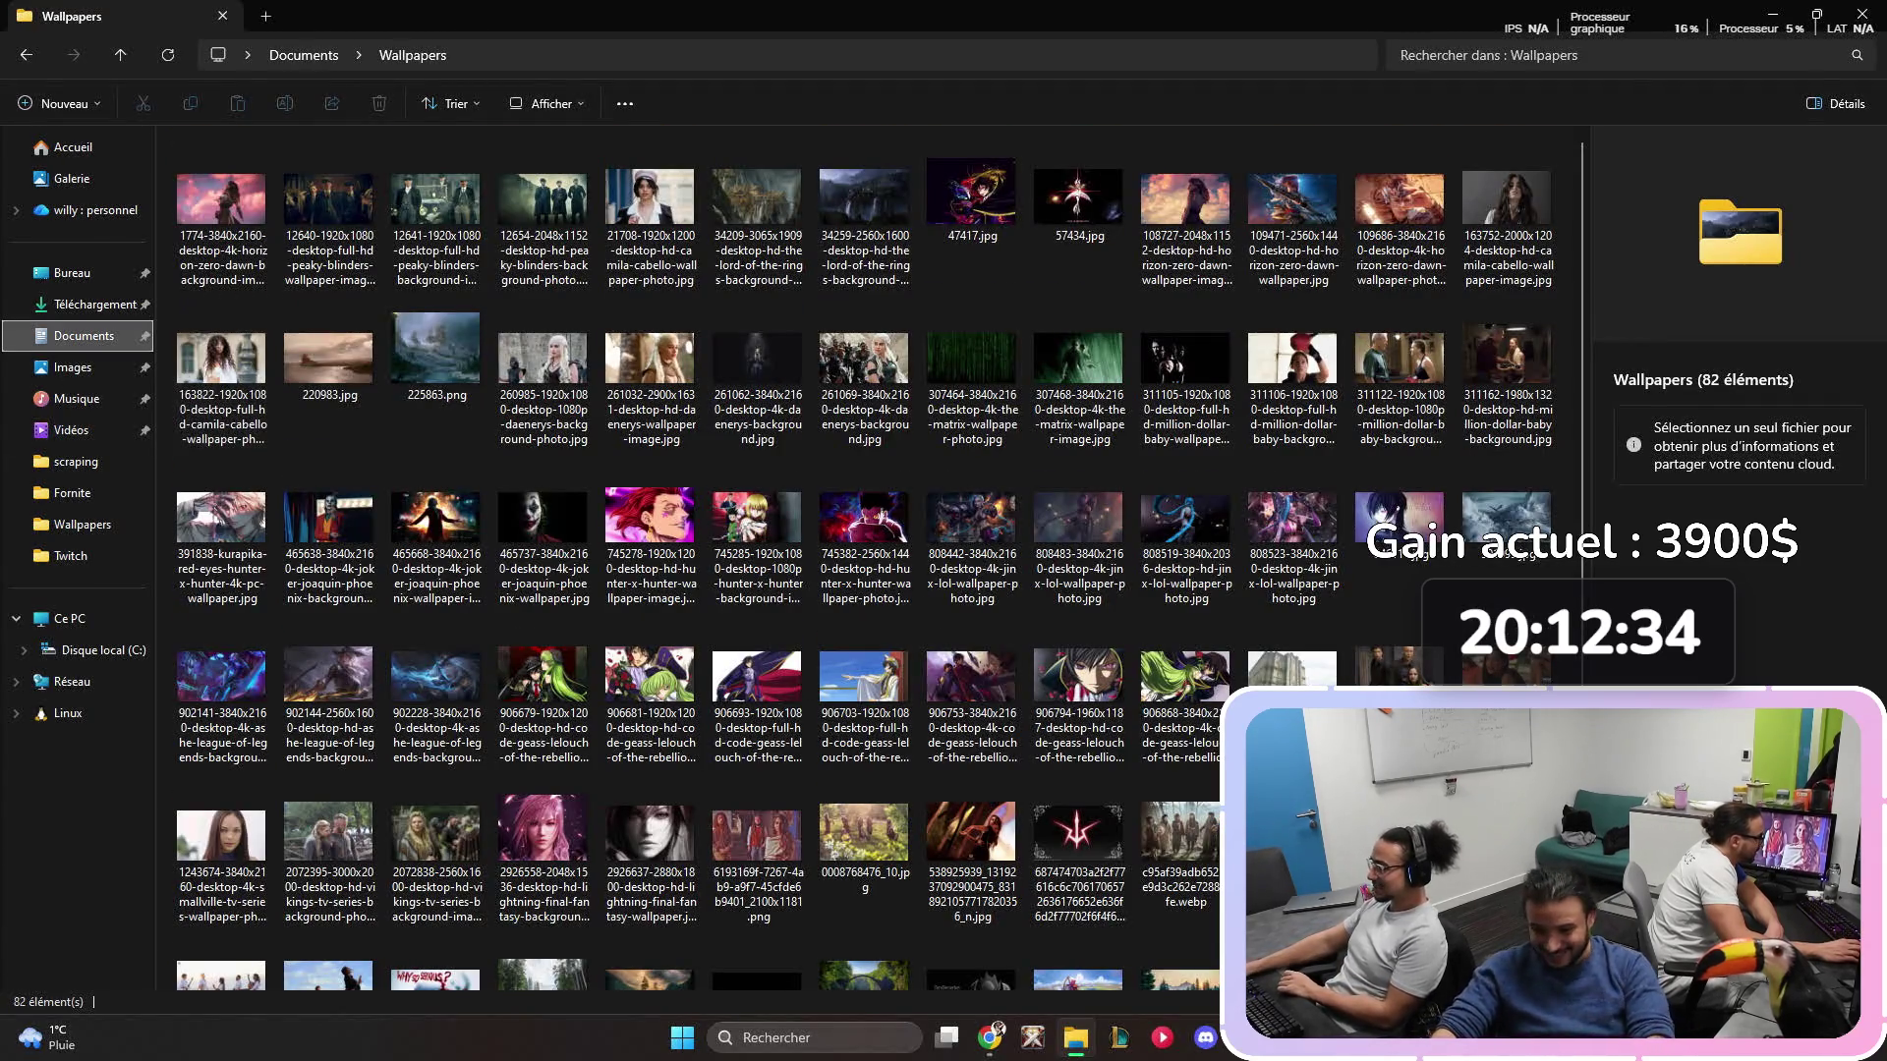
pyautogui.click(84, 335)
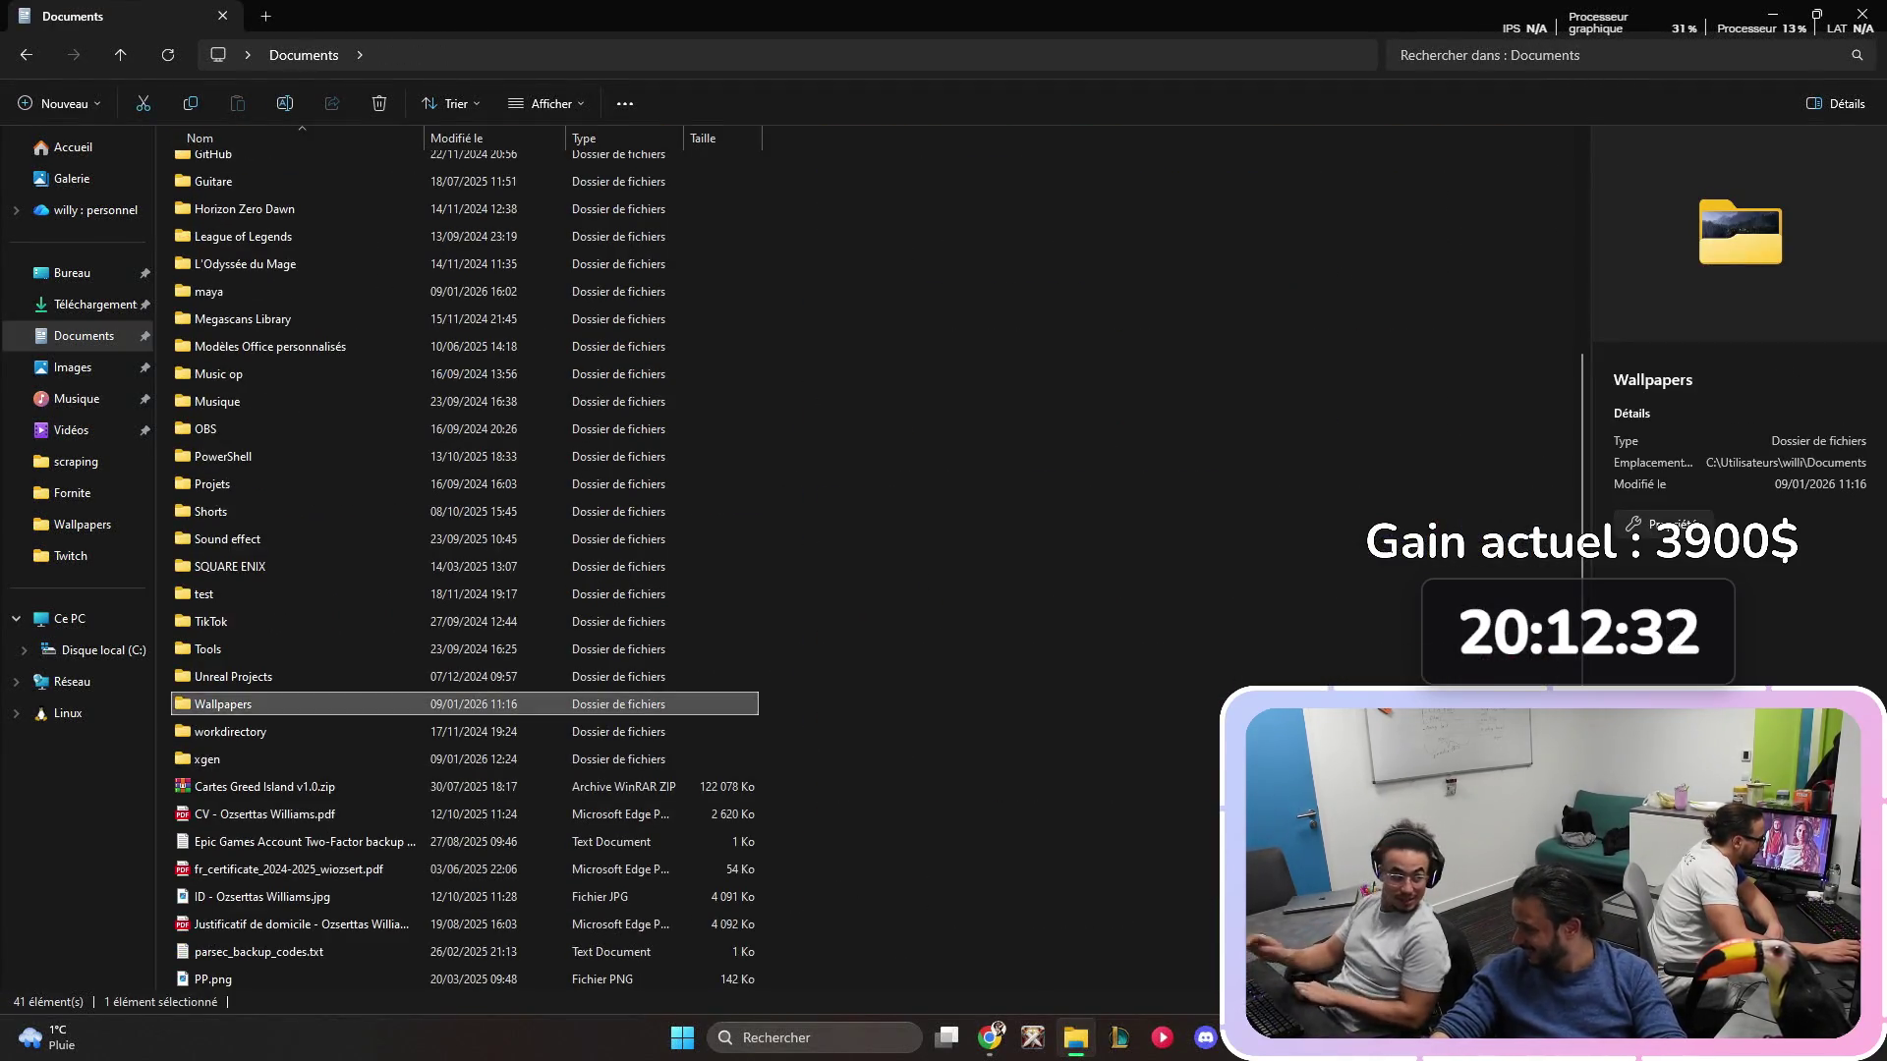
pyautogui.doubleClick(650, 703)
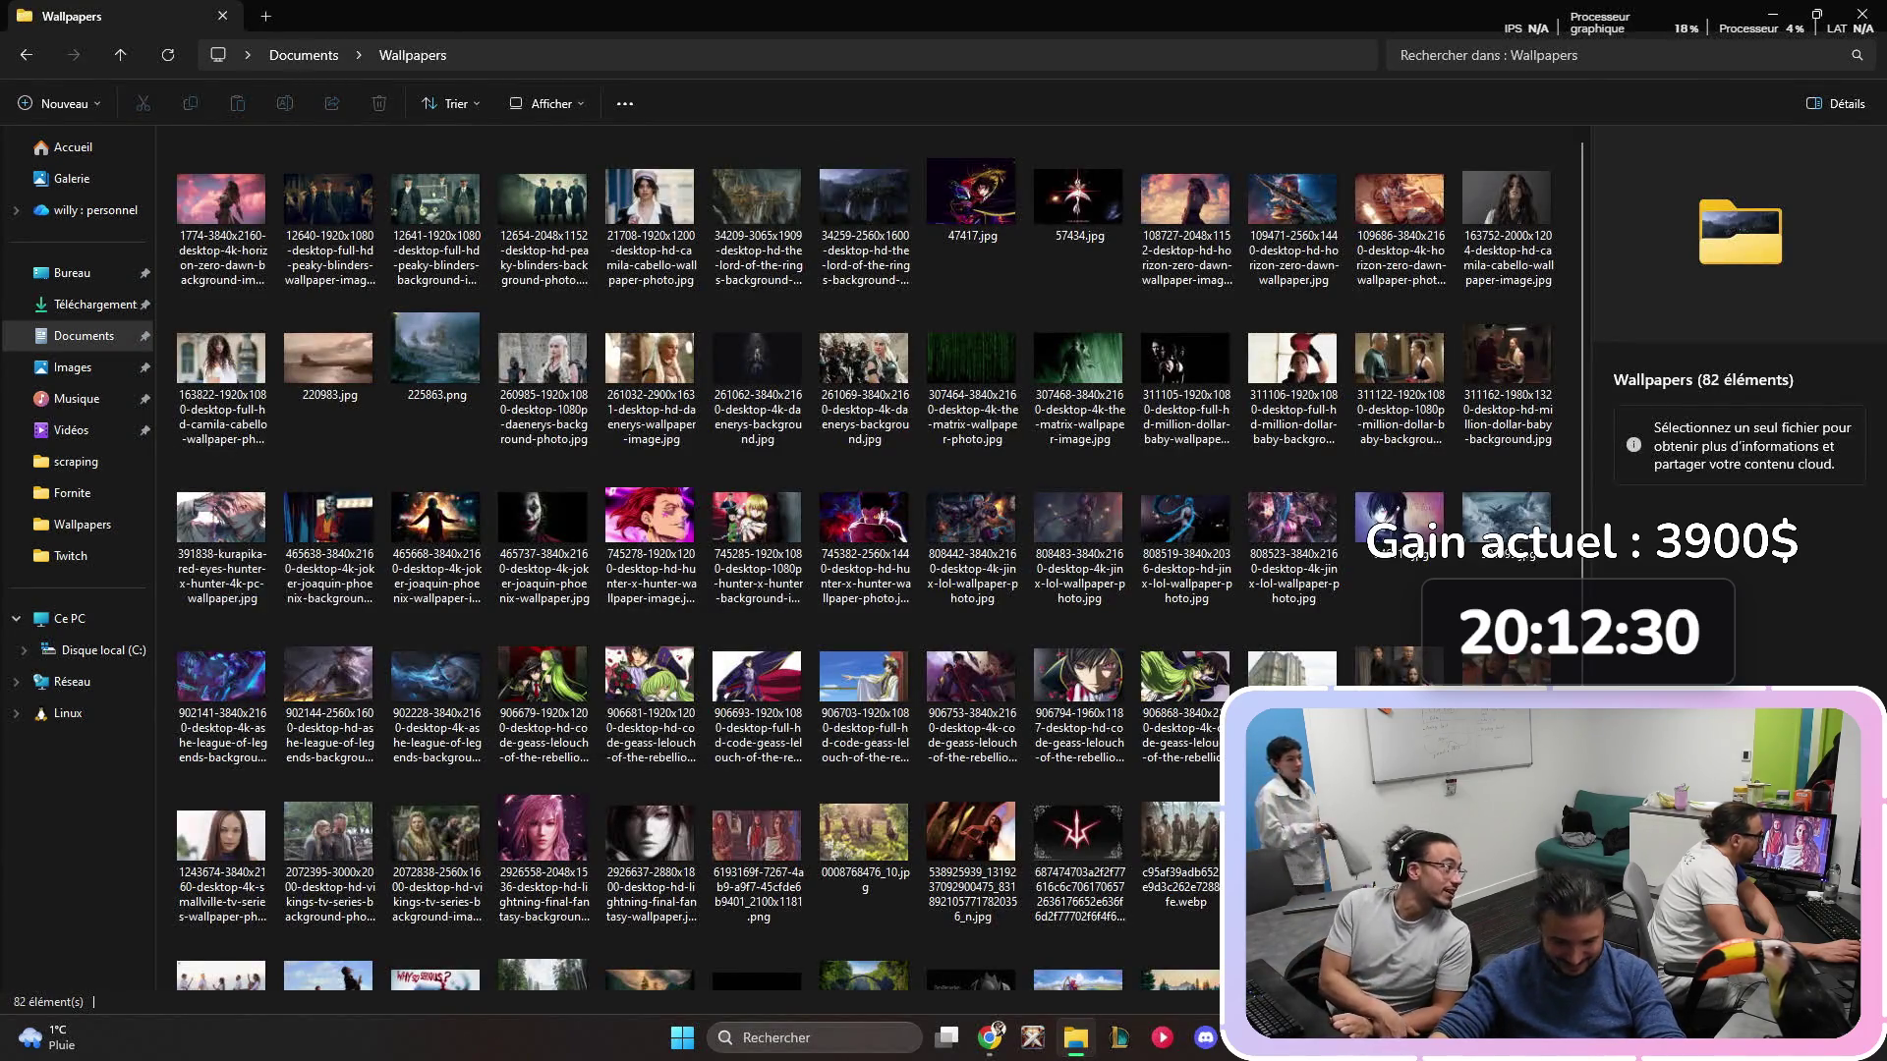
# - View the Kurapika, 163822 and 163752 wallpapers at full size, closing each afterwards
pyautogui.doubleClick(221, 530)
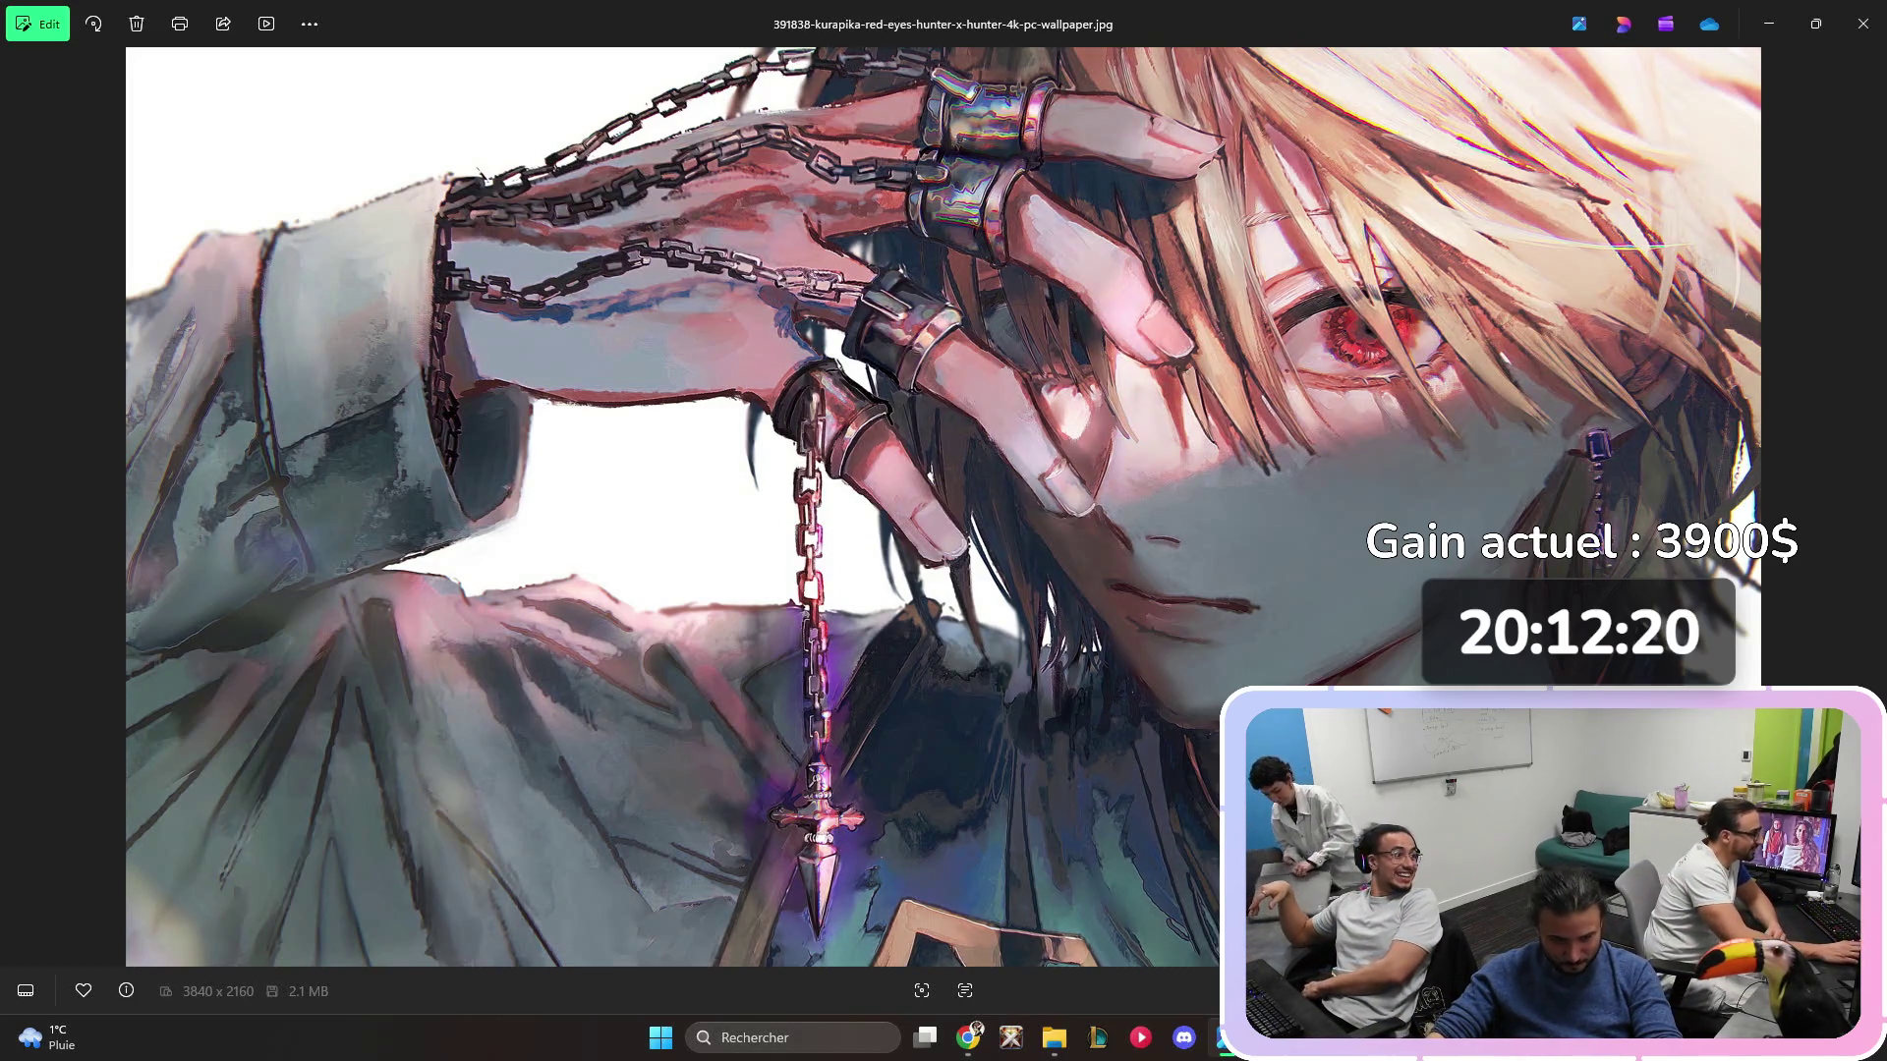
pyautogui.click(1862, 23)
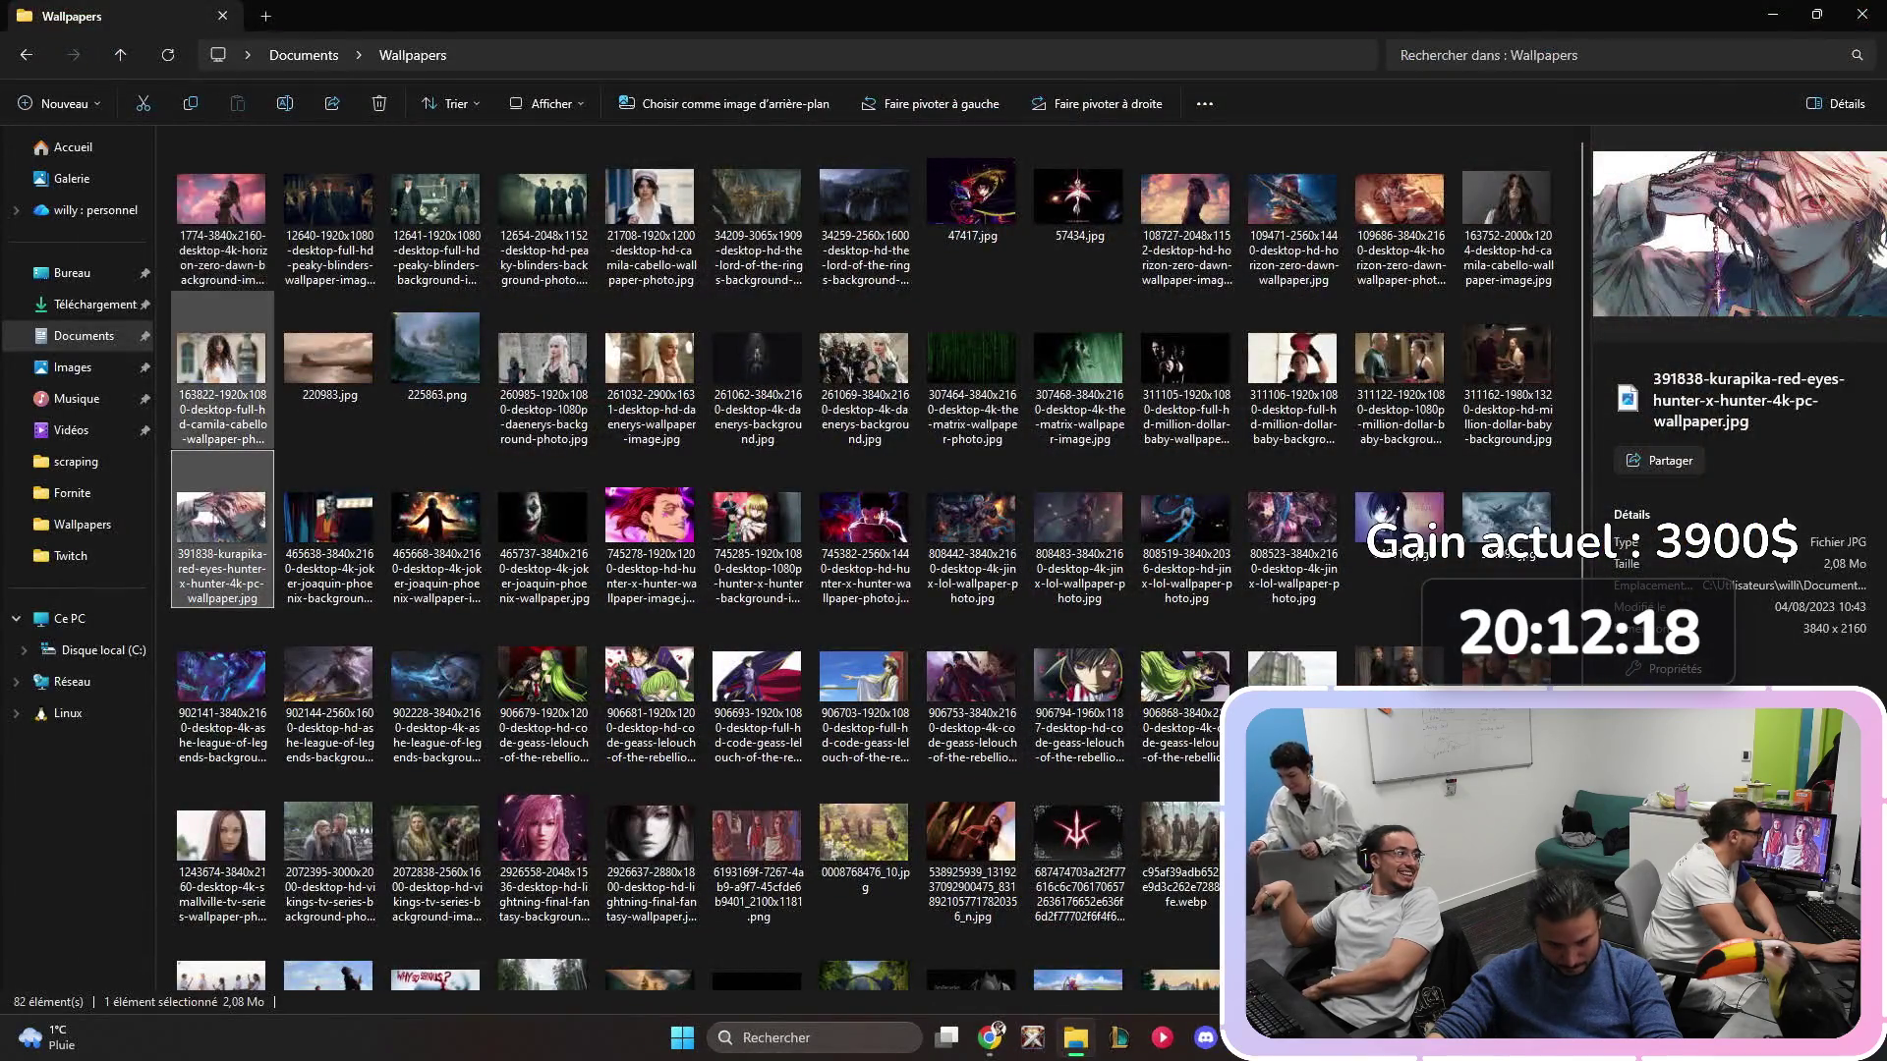
pyautogui.doubleClick(222, 359)
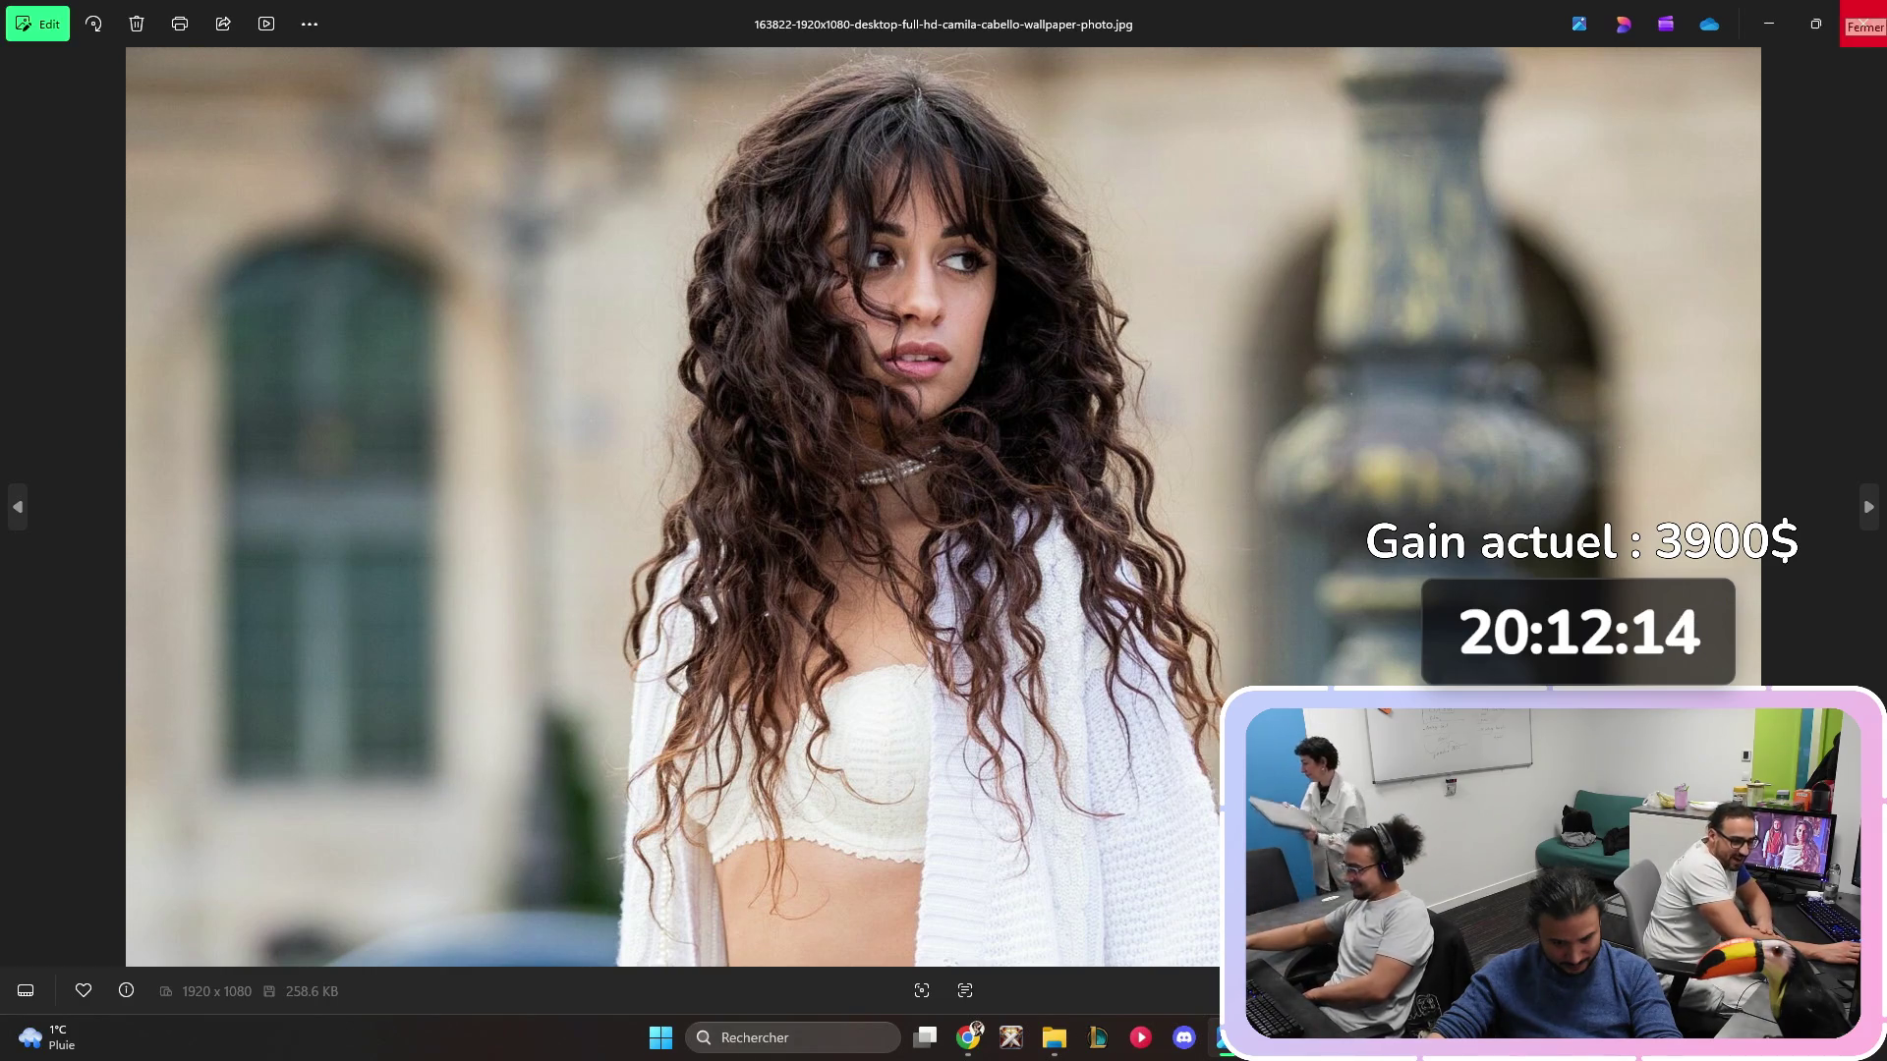
pyautogui.click(1862, 23)
pyautogui.doubleClick(1506, 207)
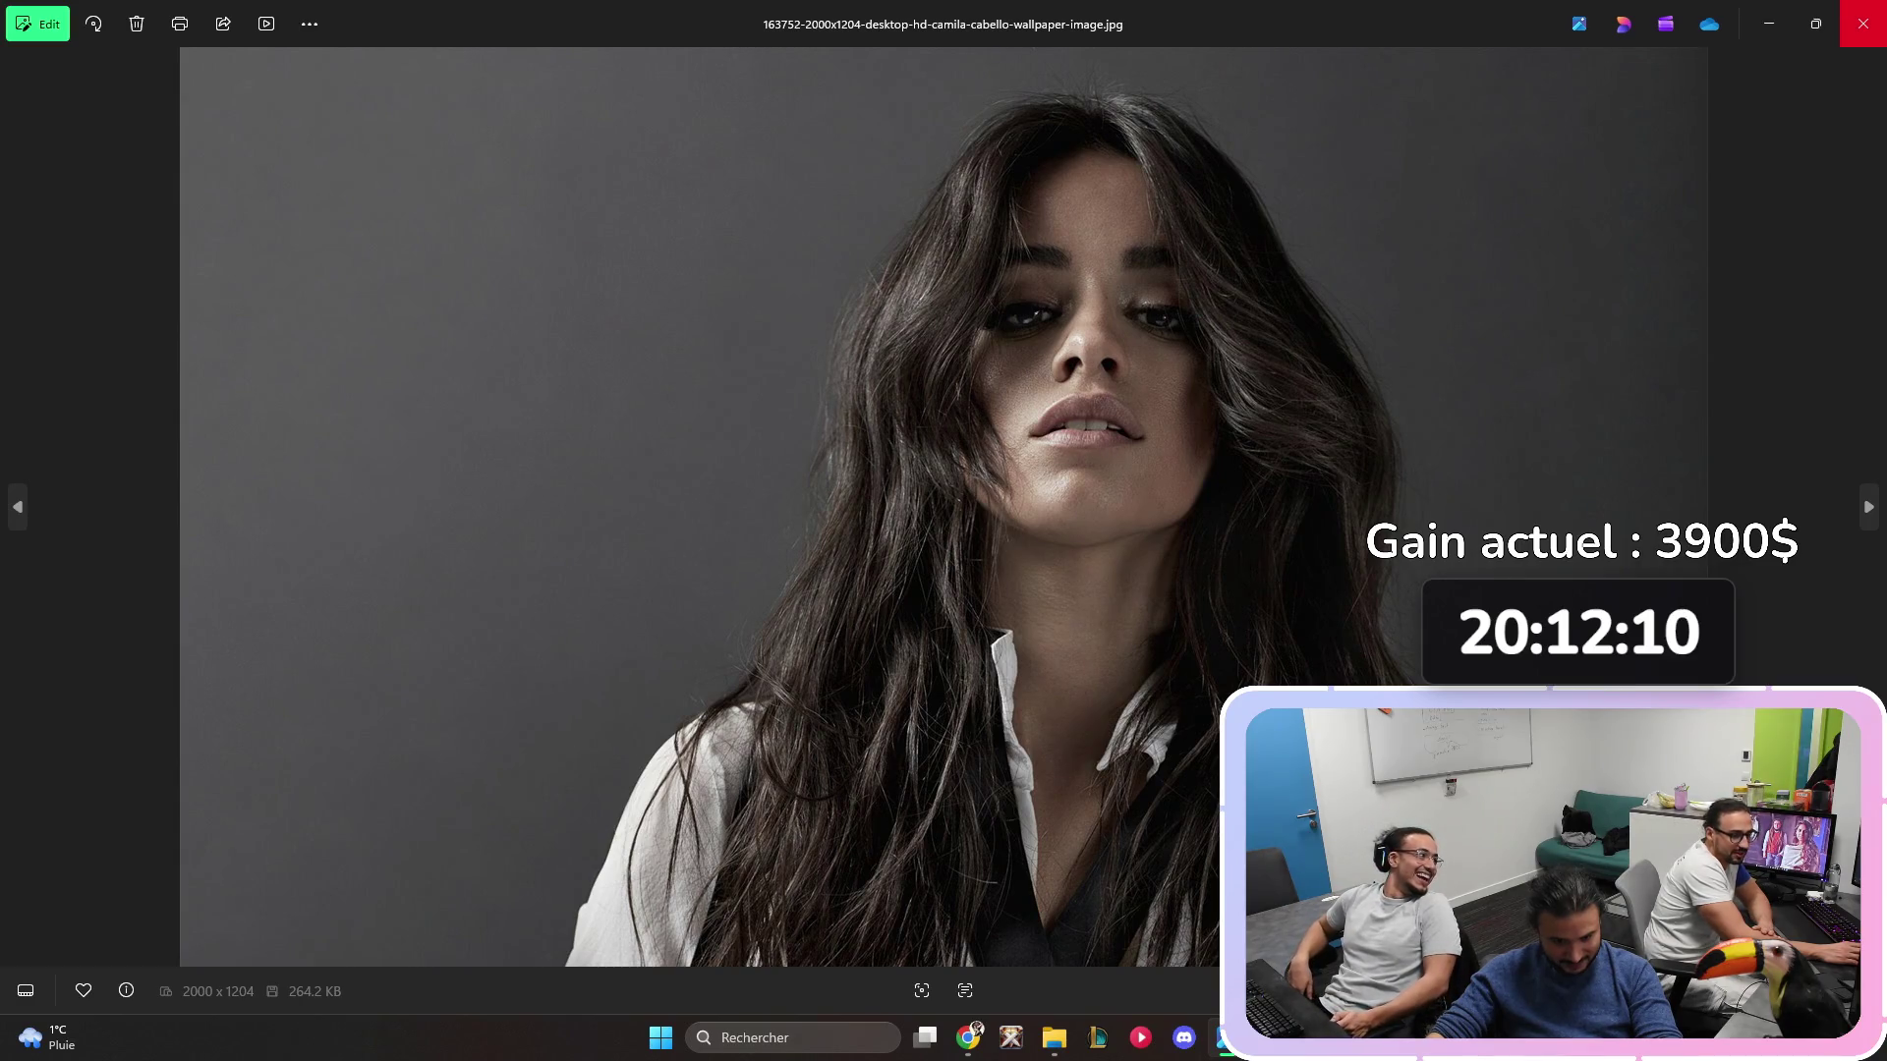
pyautogui.click(1862, 24)
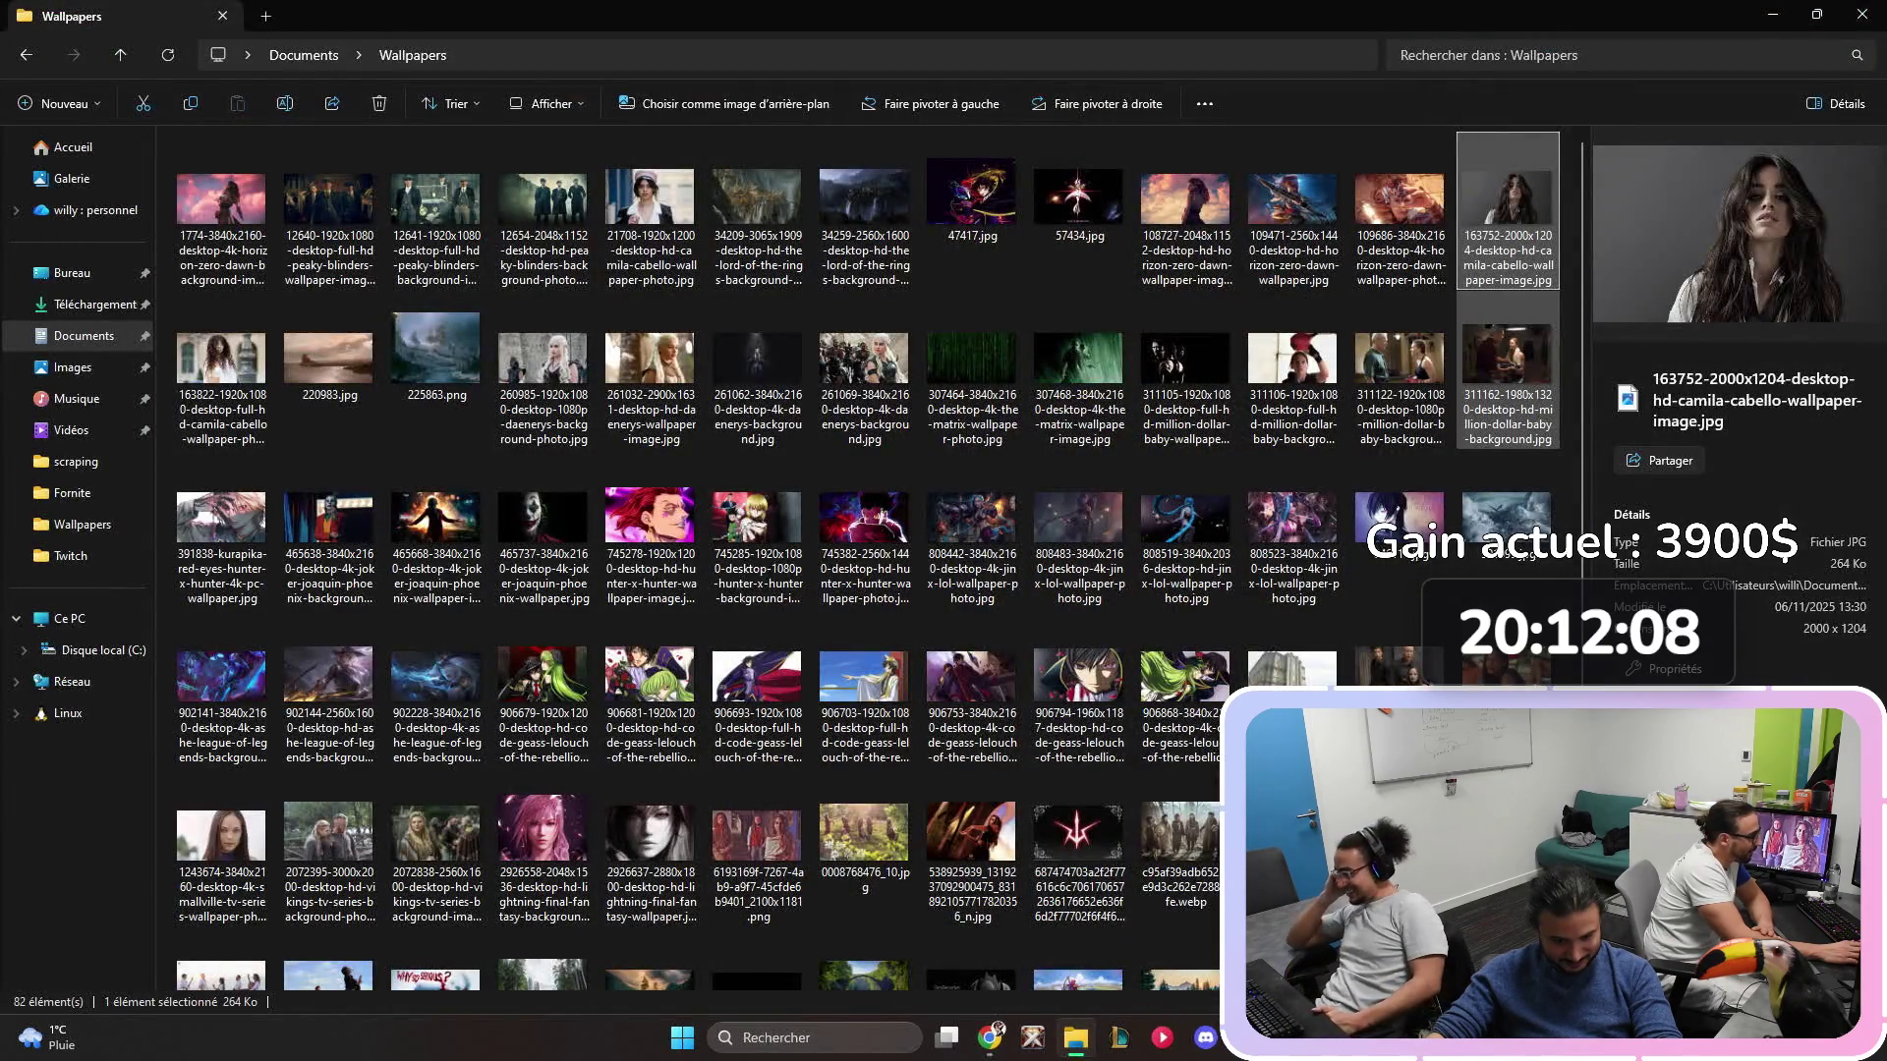
# - Open wallpaper 311162 full size, step forward and back through neighbouring images, then close it
pyautogui.press('Down')
pyautogui.press('Return')
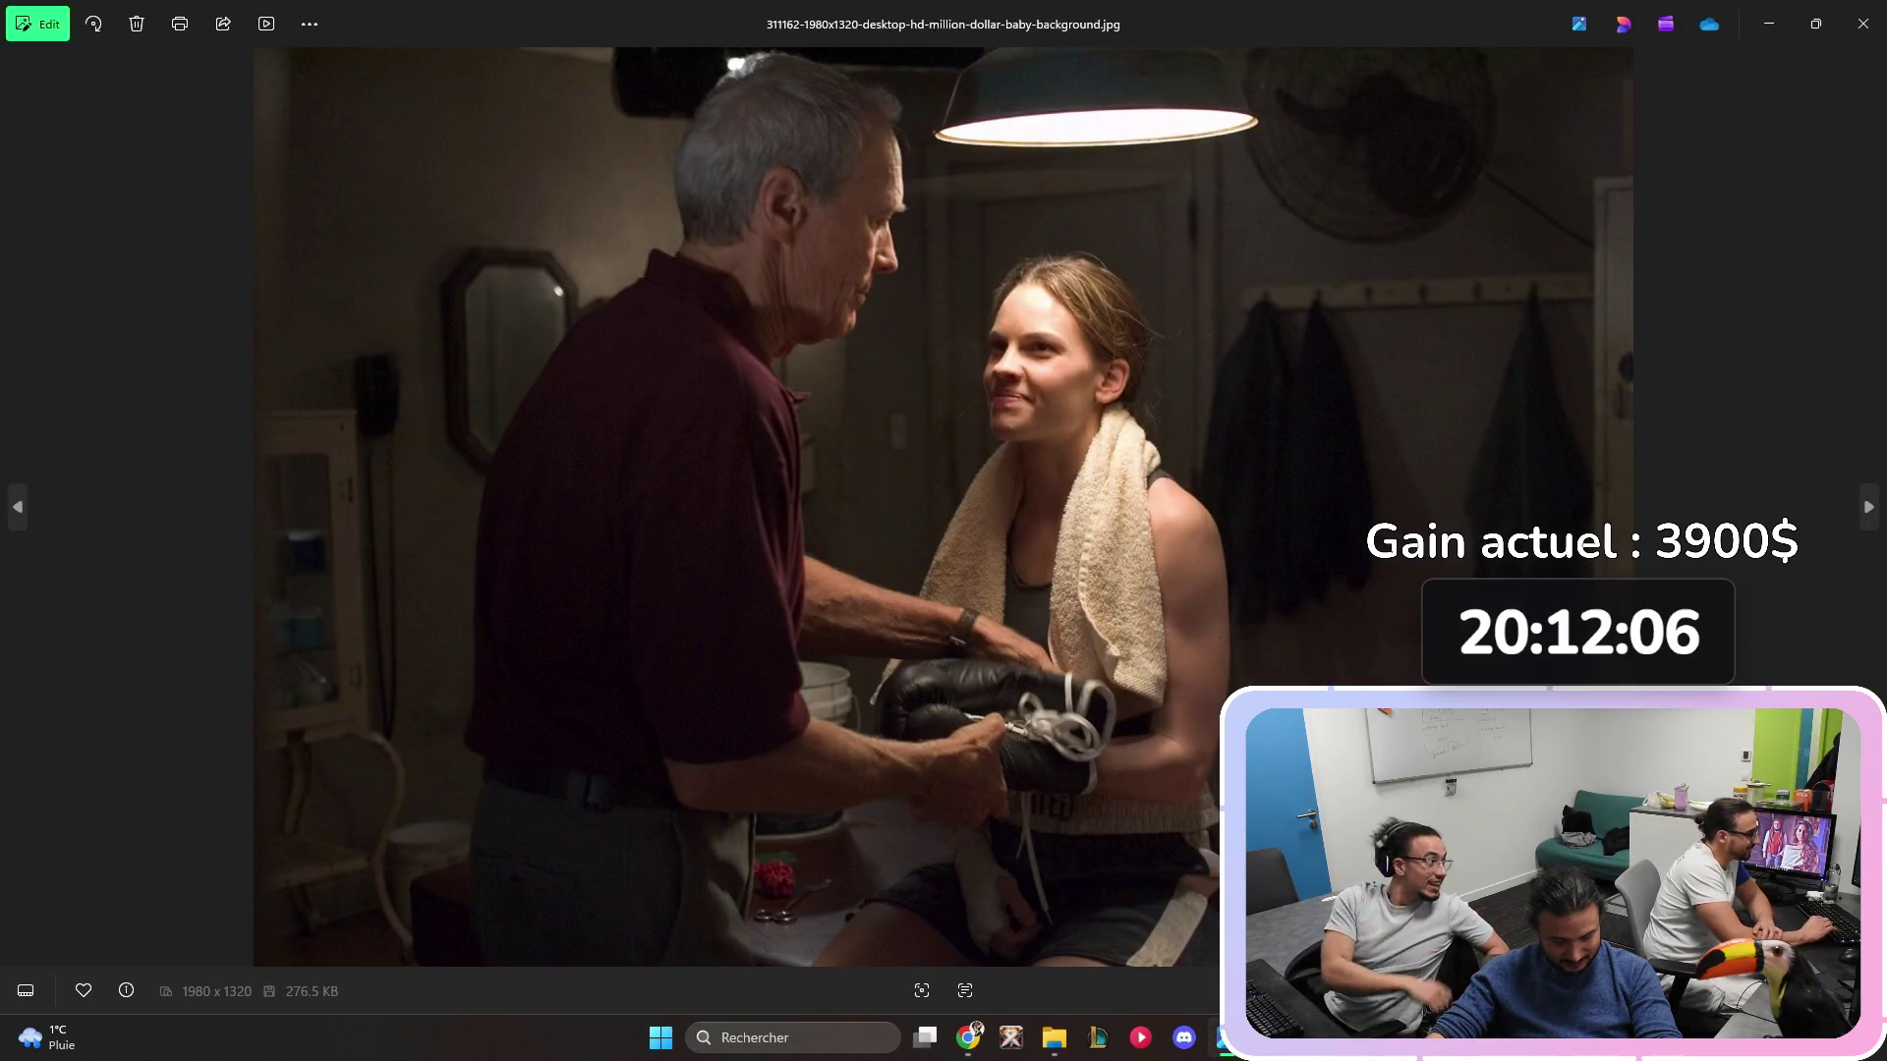
pyautogui.press('Right')
pyautogui.press('Right')
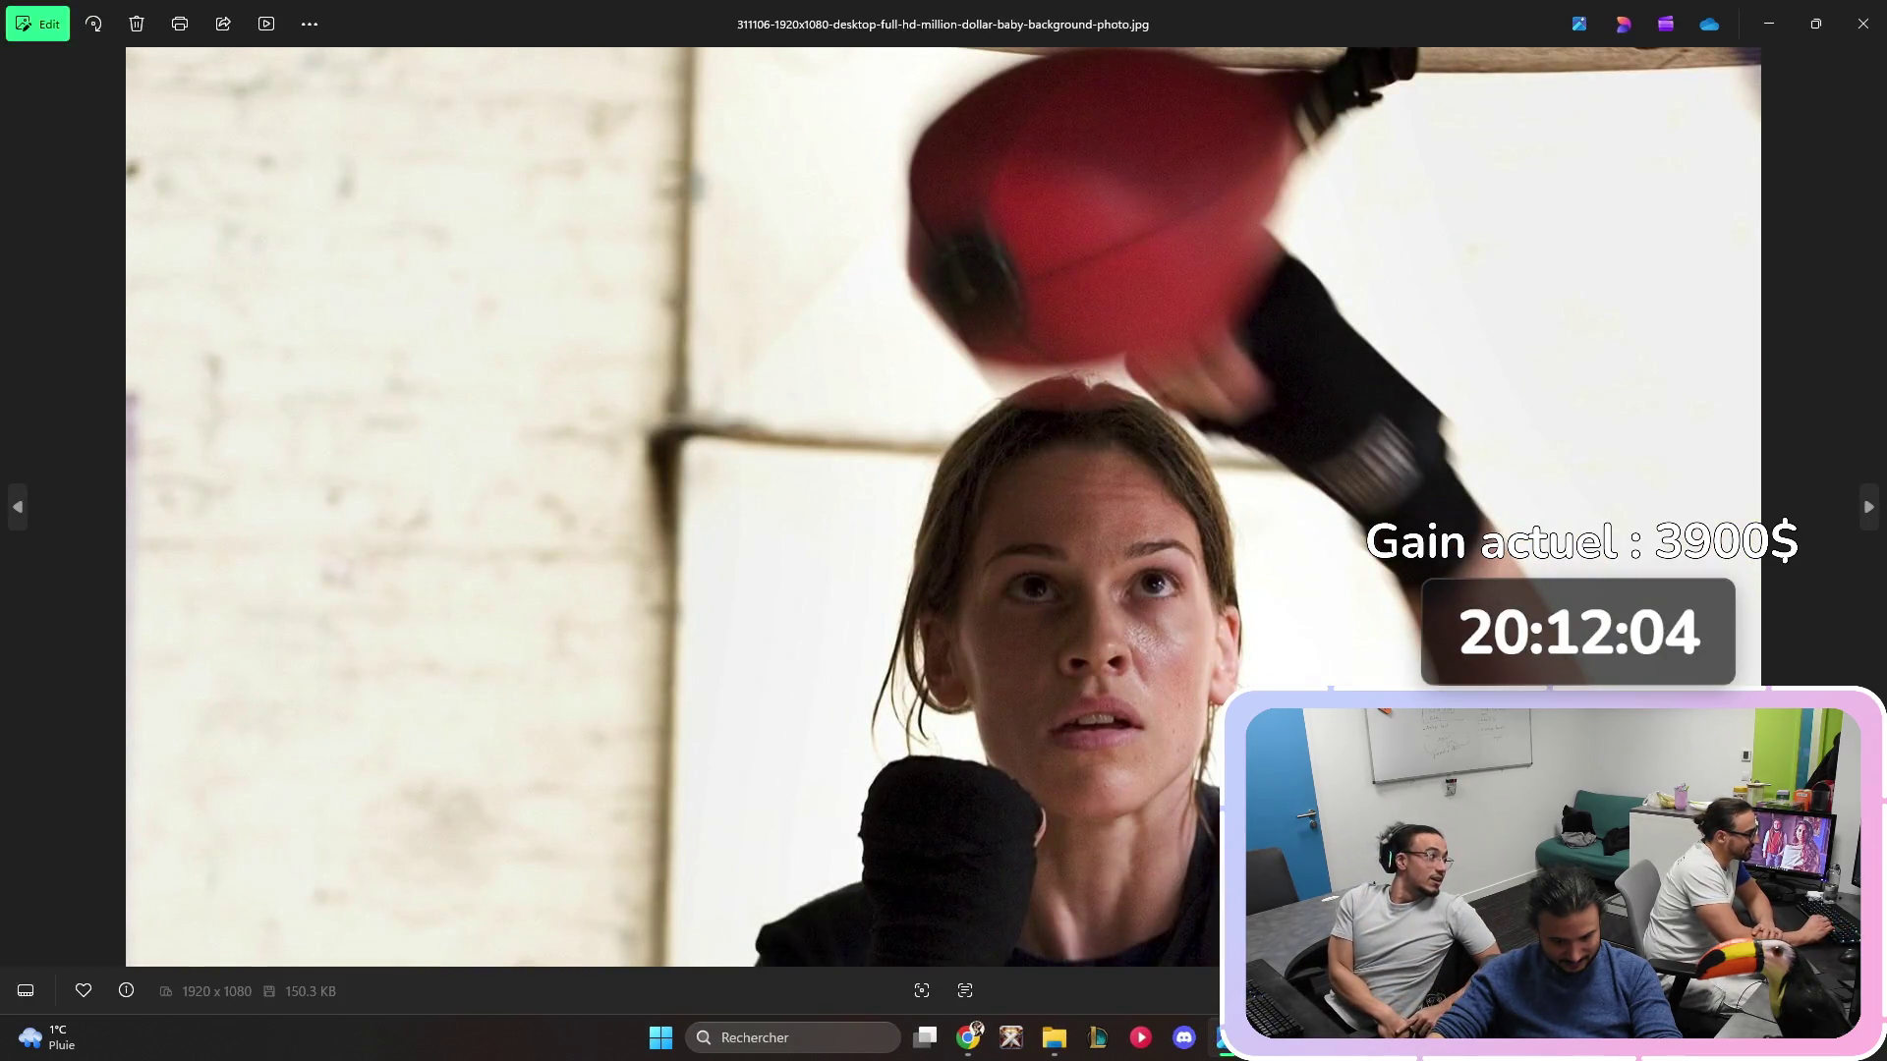
pyautogui.press('Left')
pyautogui.press('Left')
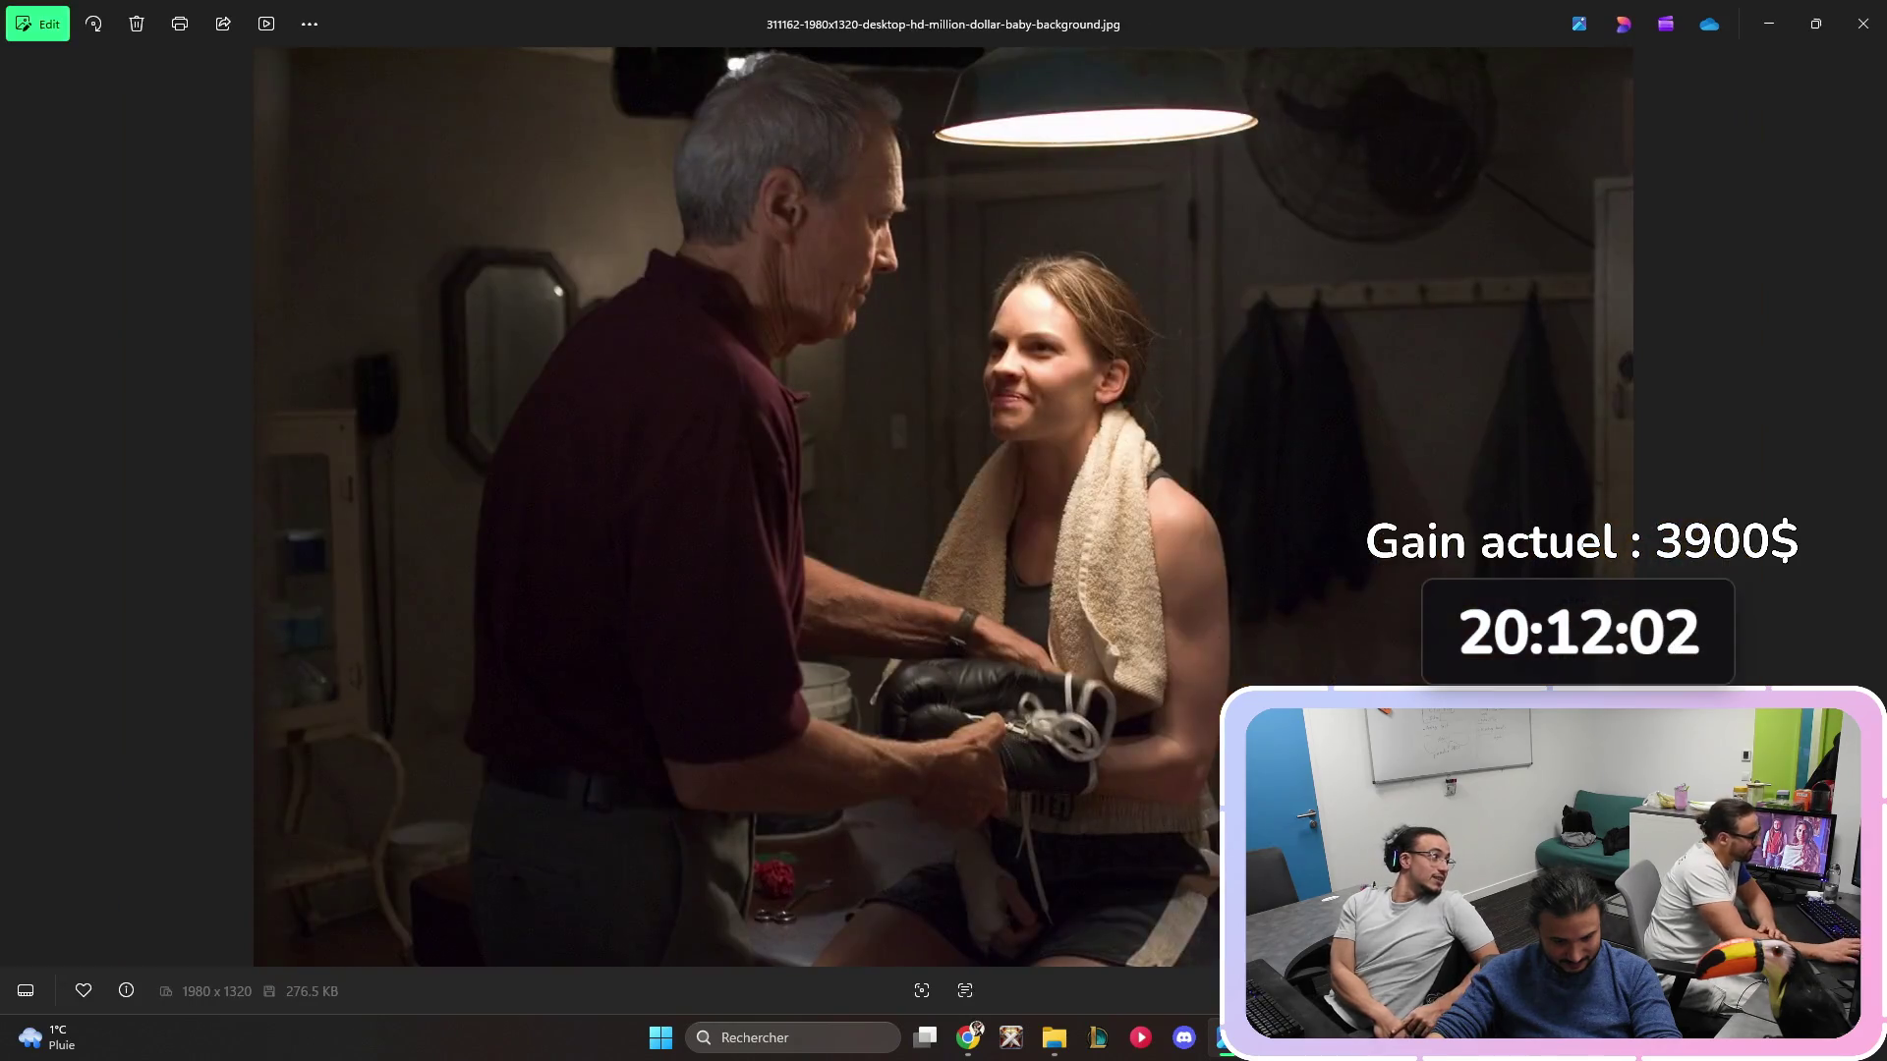
pyautogui.click(1862, 23)
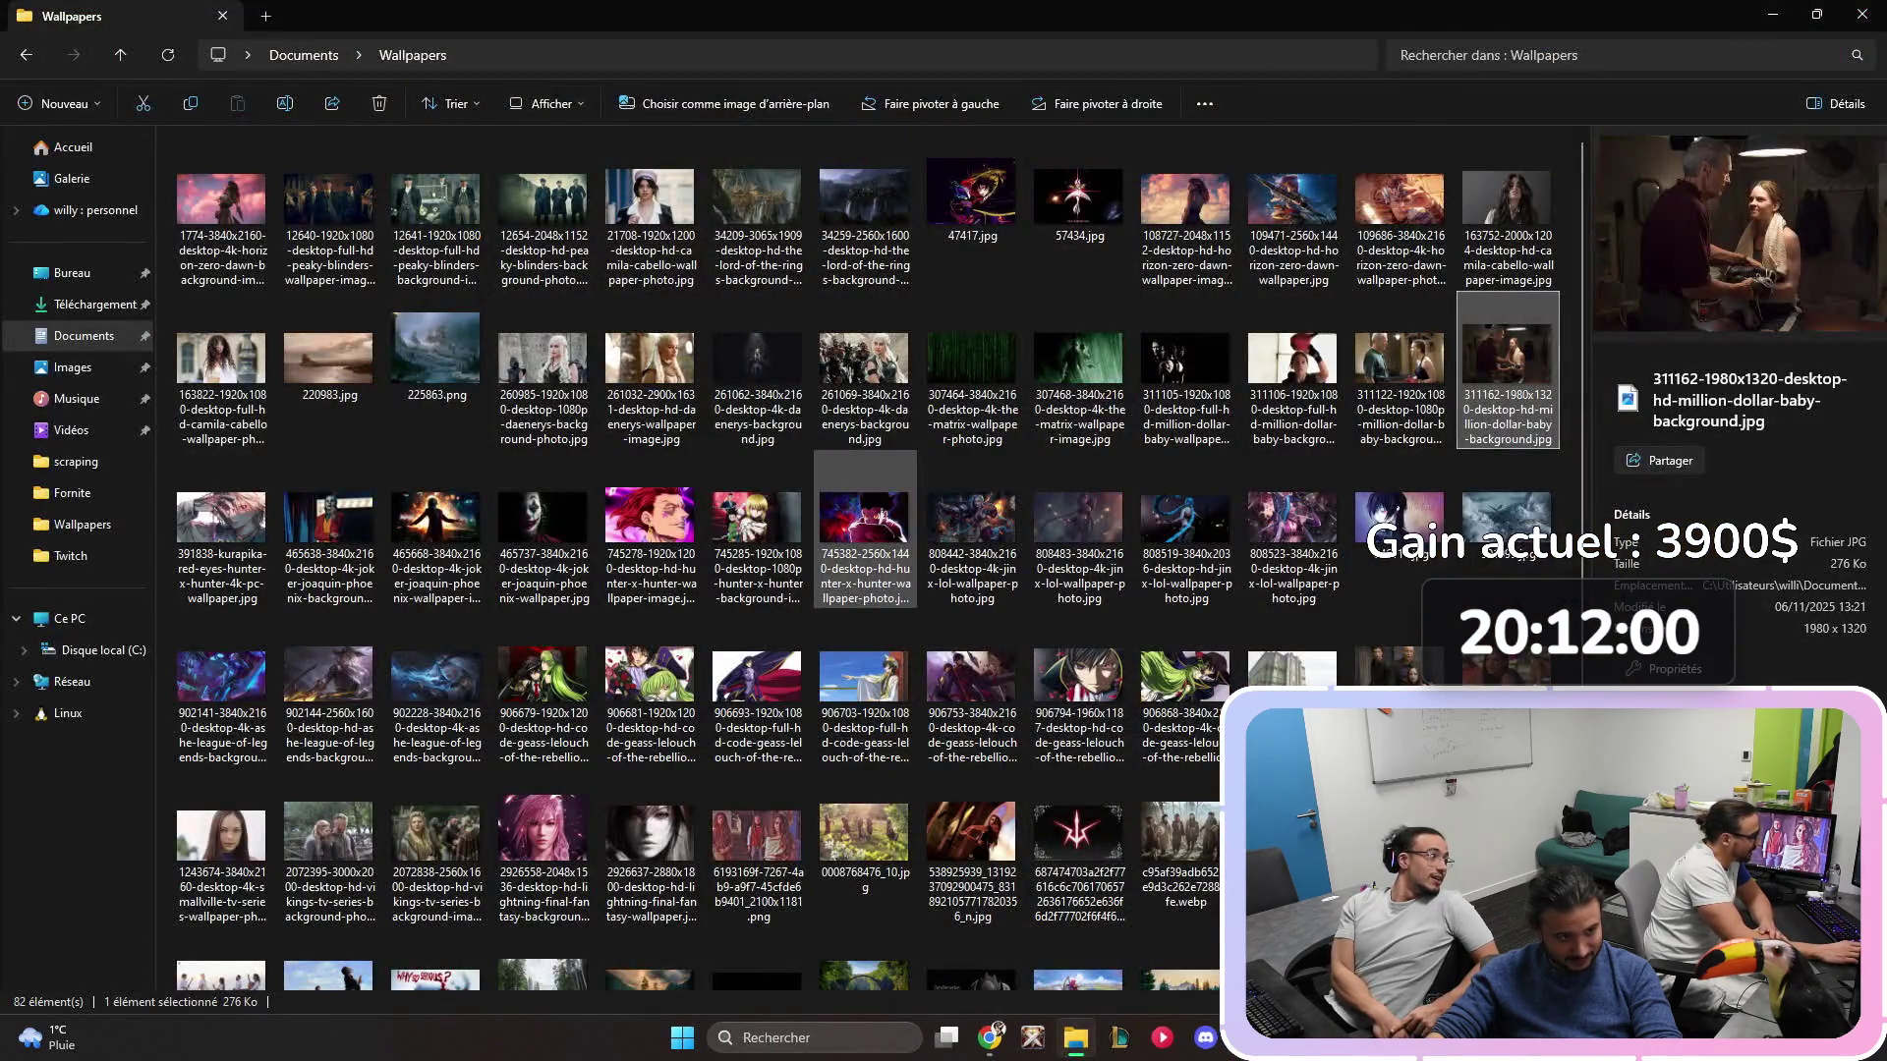
pyautogui.doubleClick(865, 529)
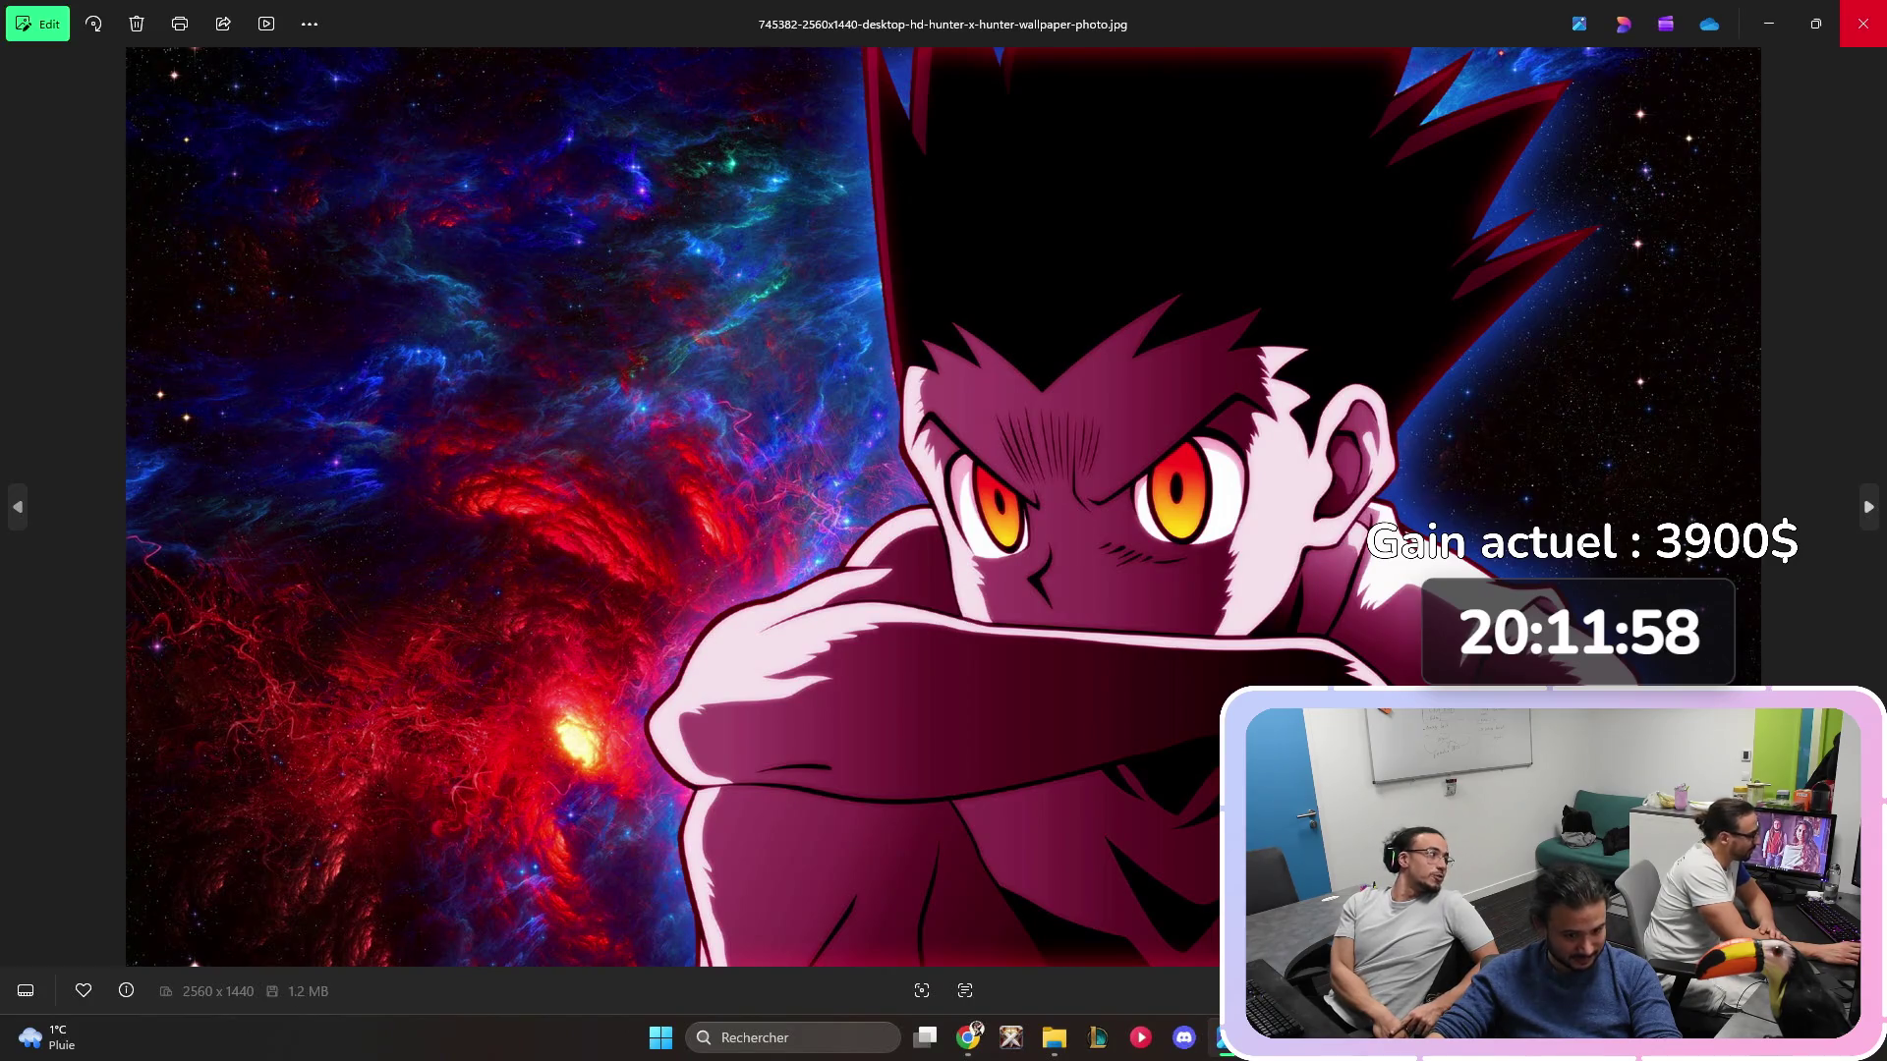
pyautogui.click(1862, 23)
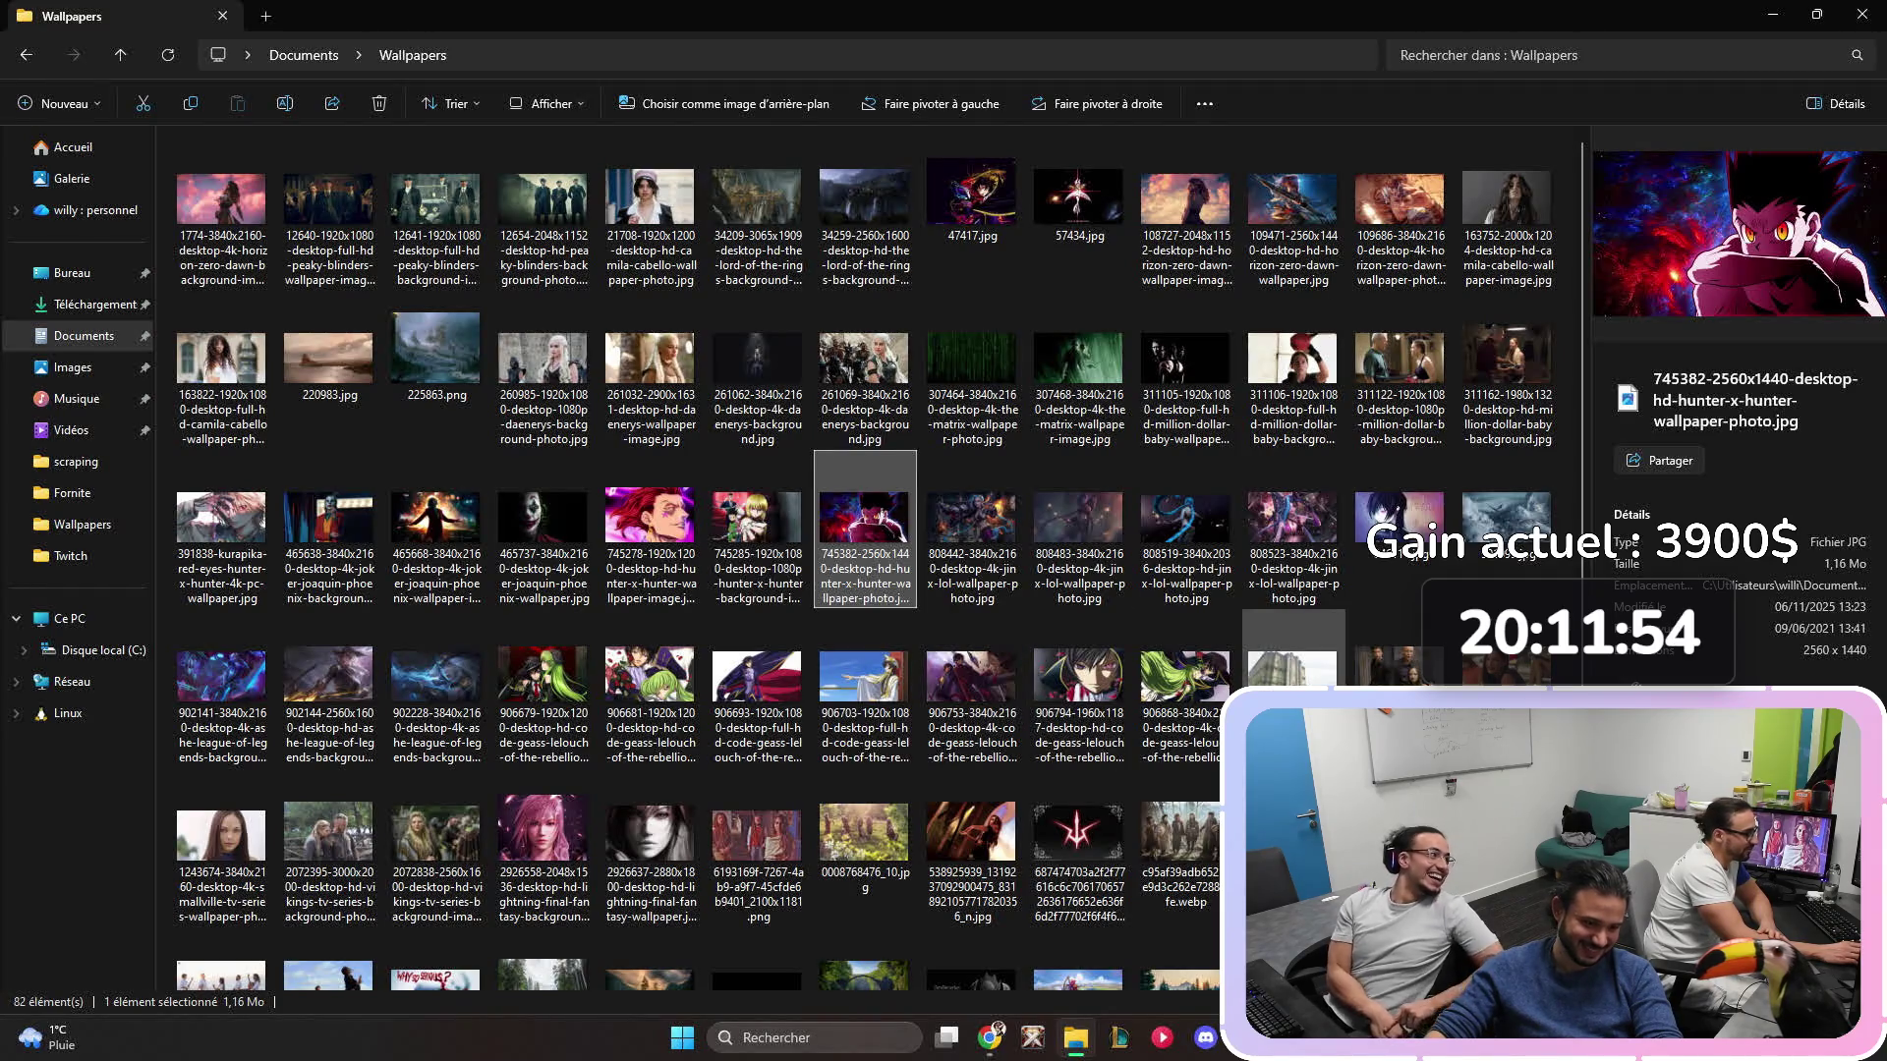
pyautogui.doubleClick(221, 835)
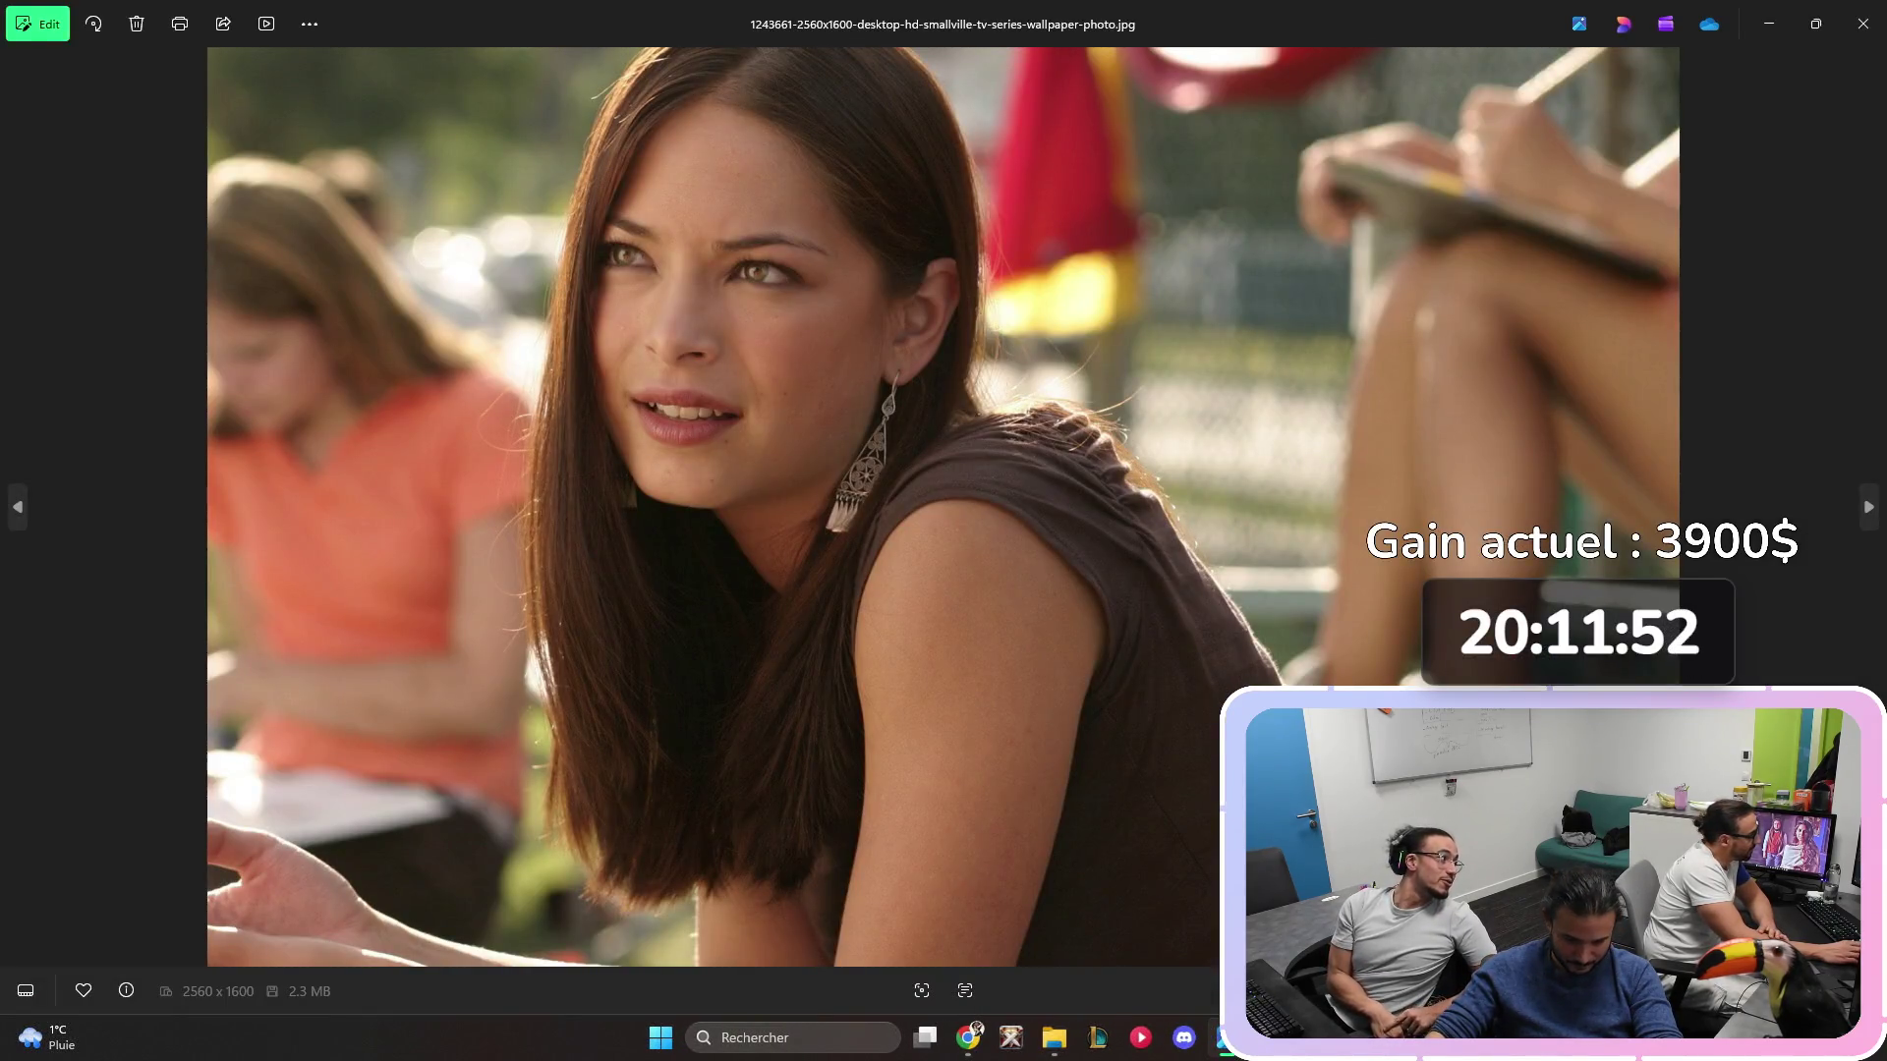
pyautogui.click(1862, 23)
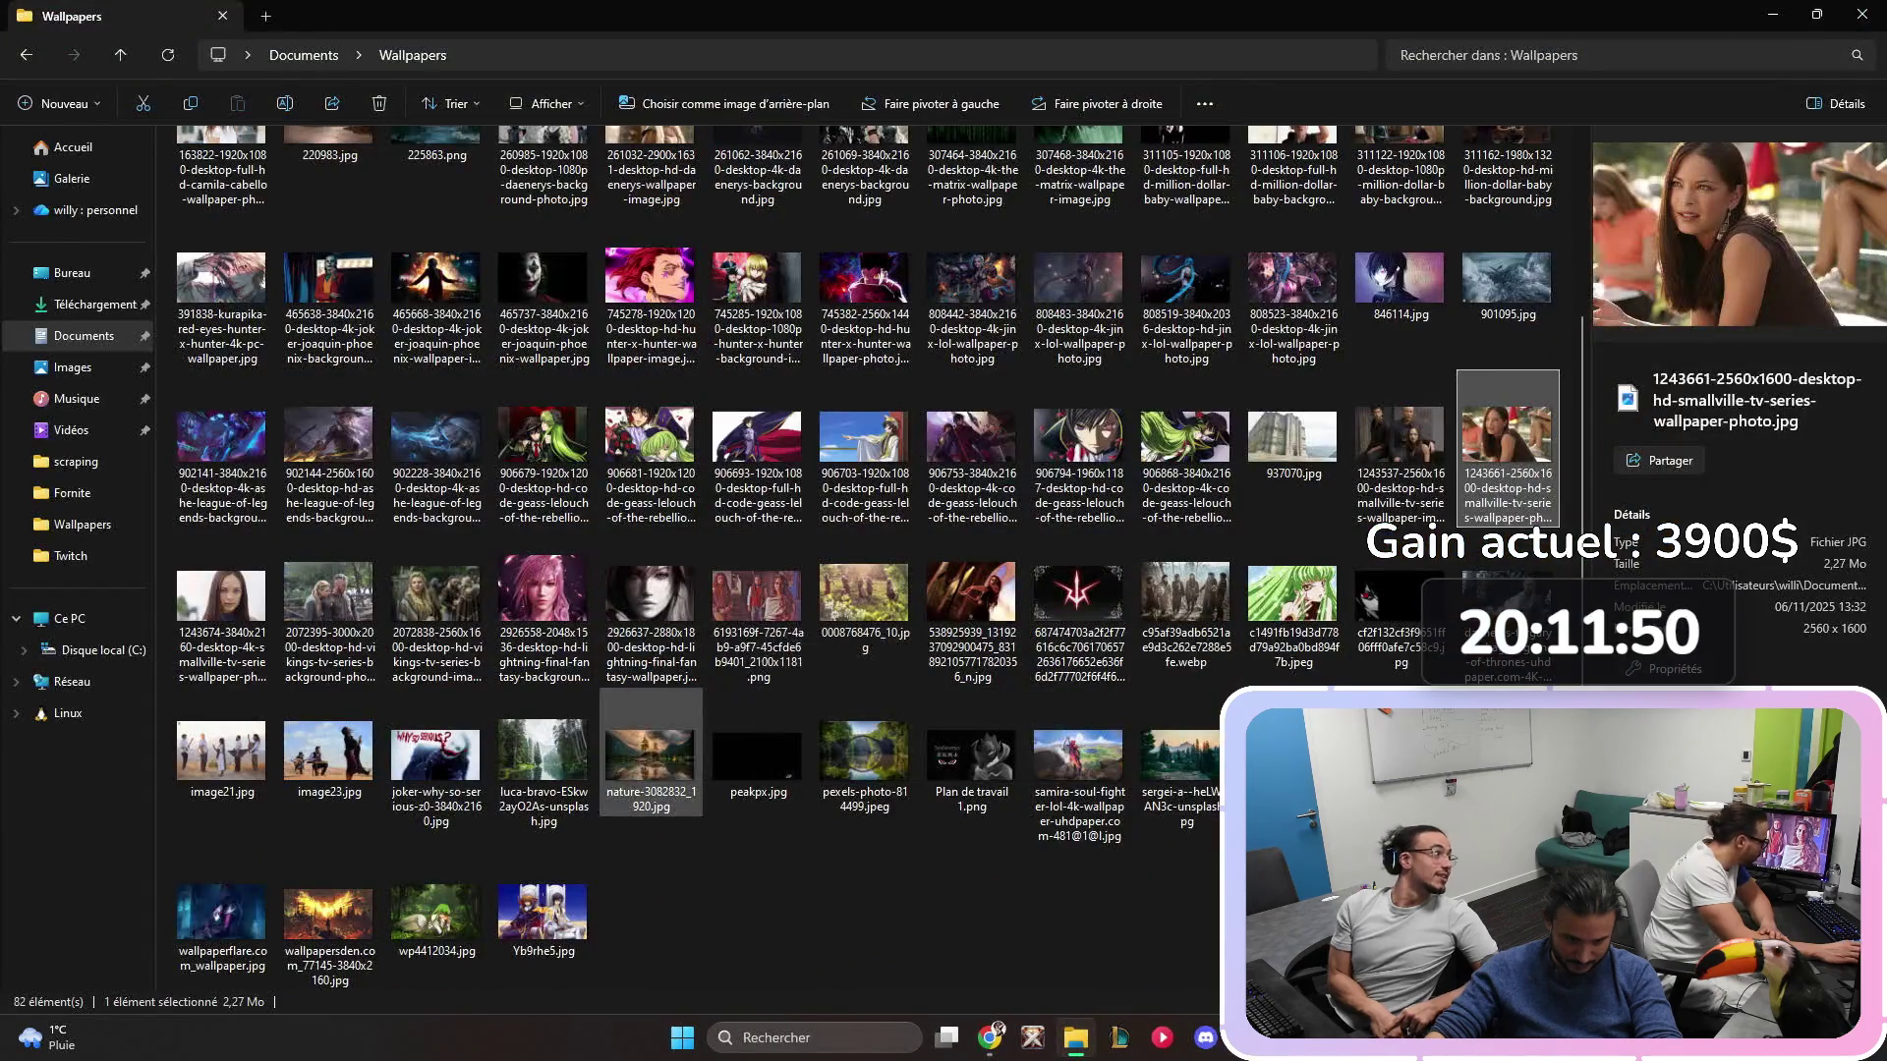
pyautogui.doubleClick(435, 757)
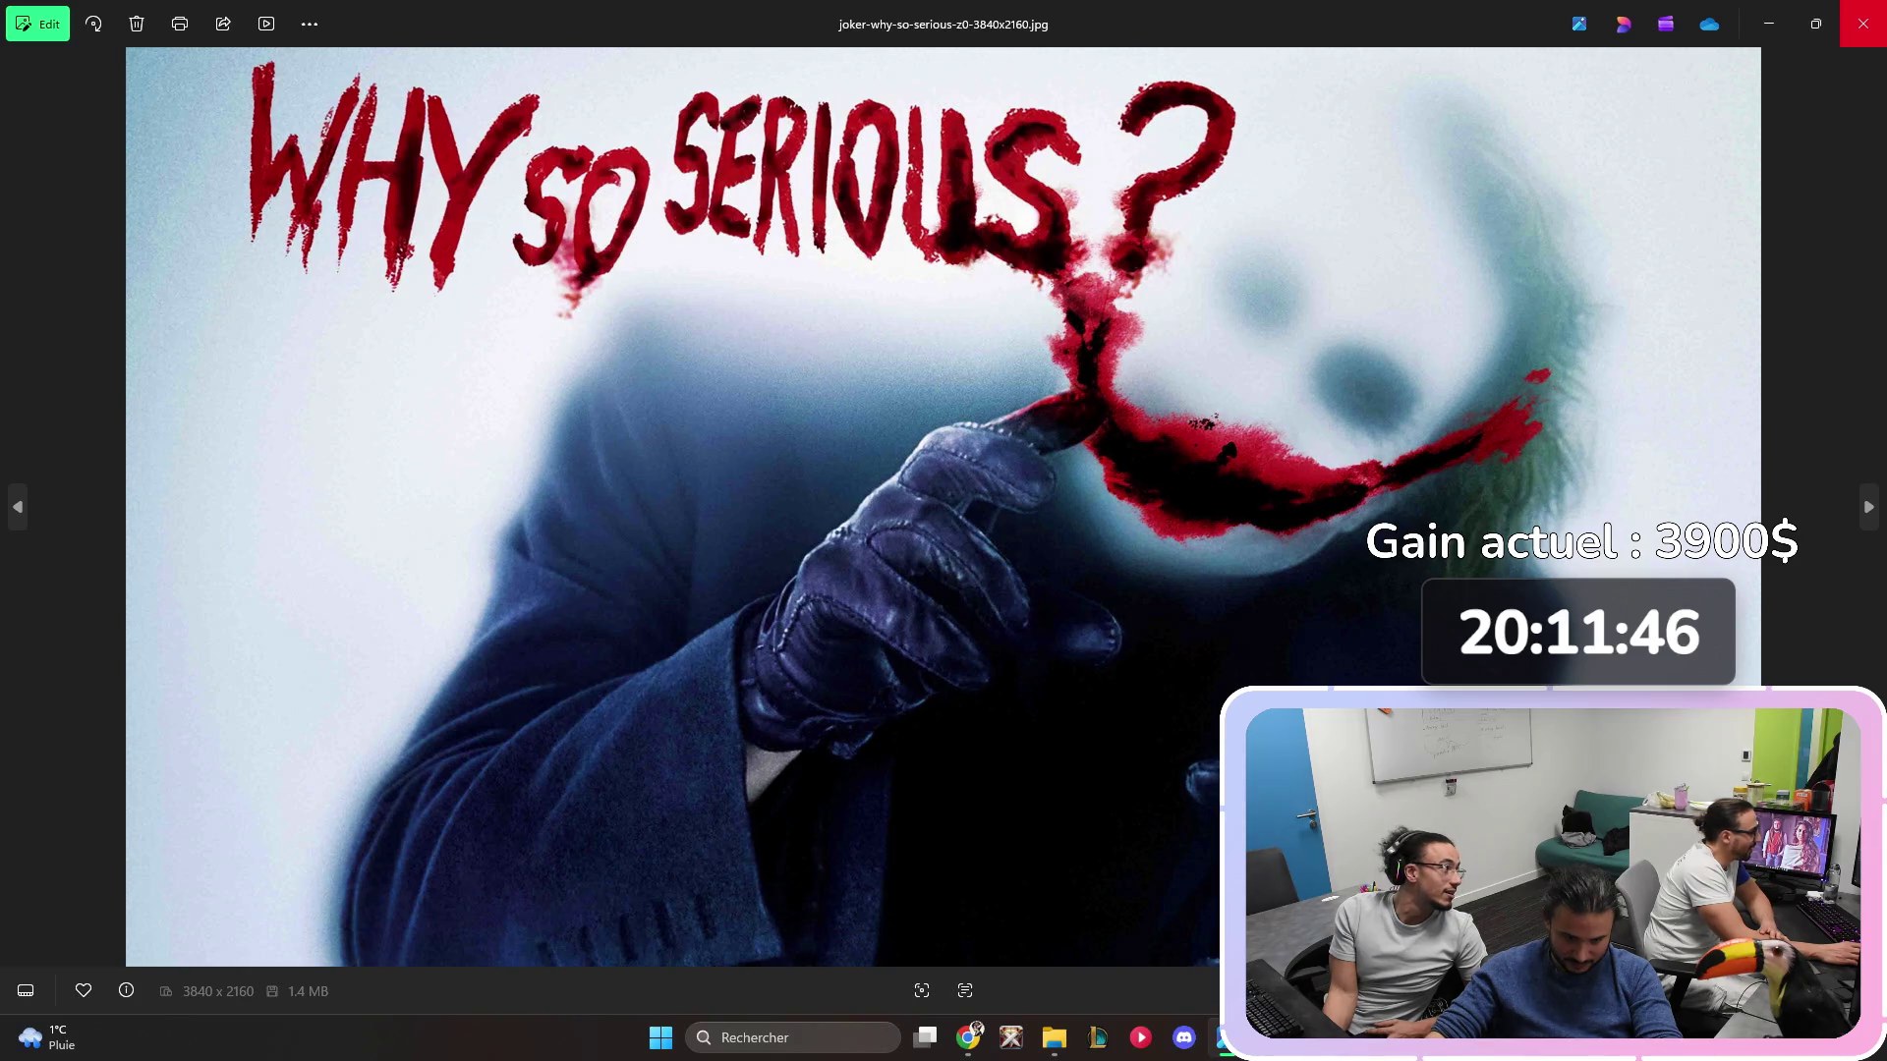
pyautogui.click(1862, 23)
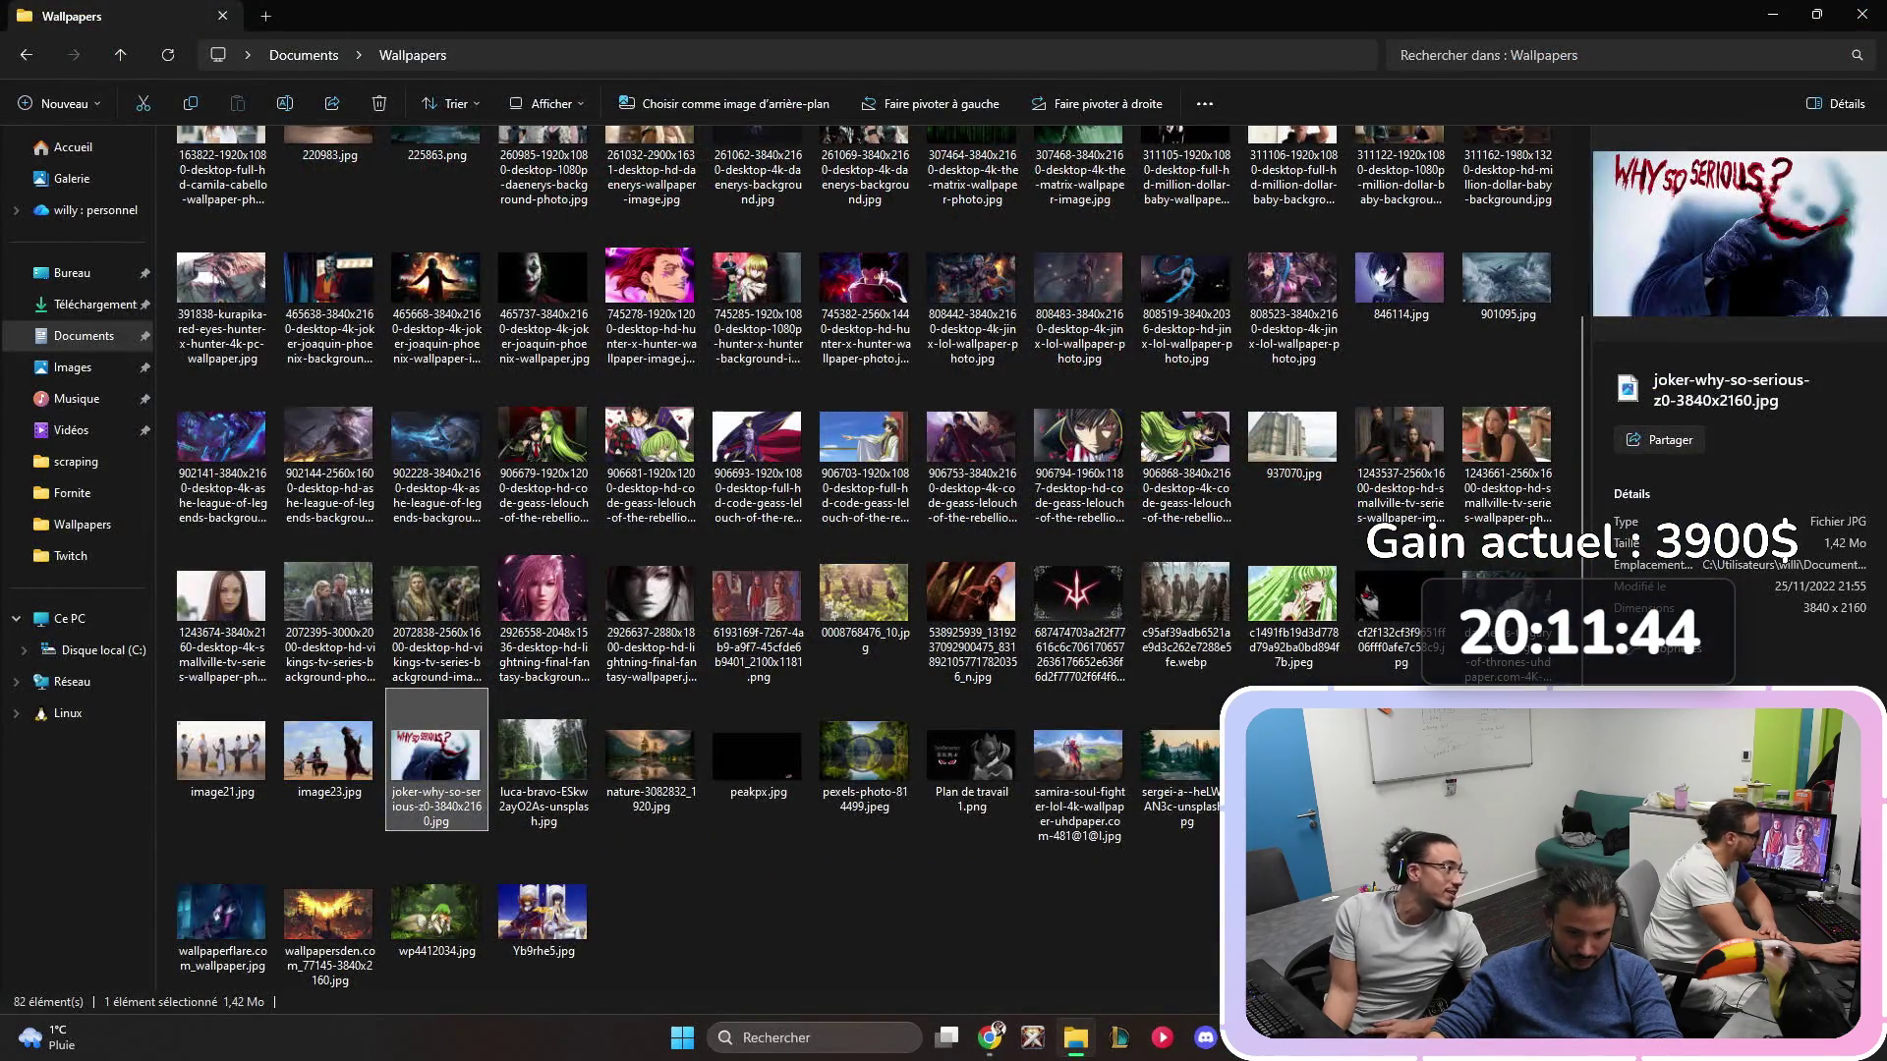
pyautogui.doubleClick(221, 914)
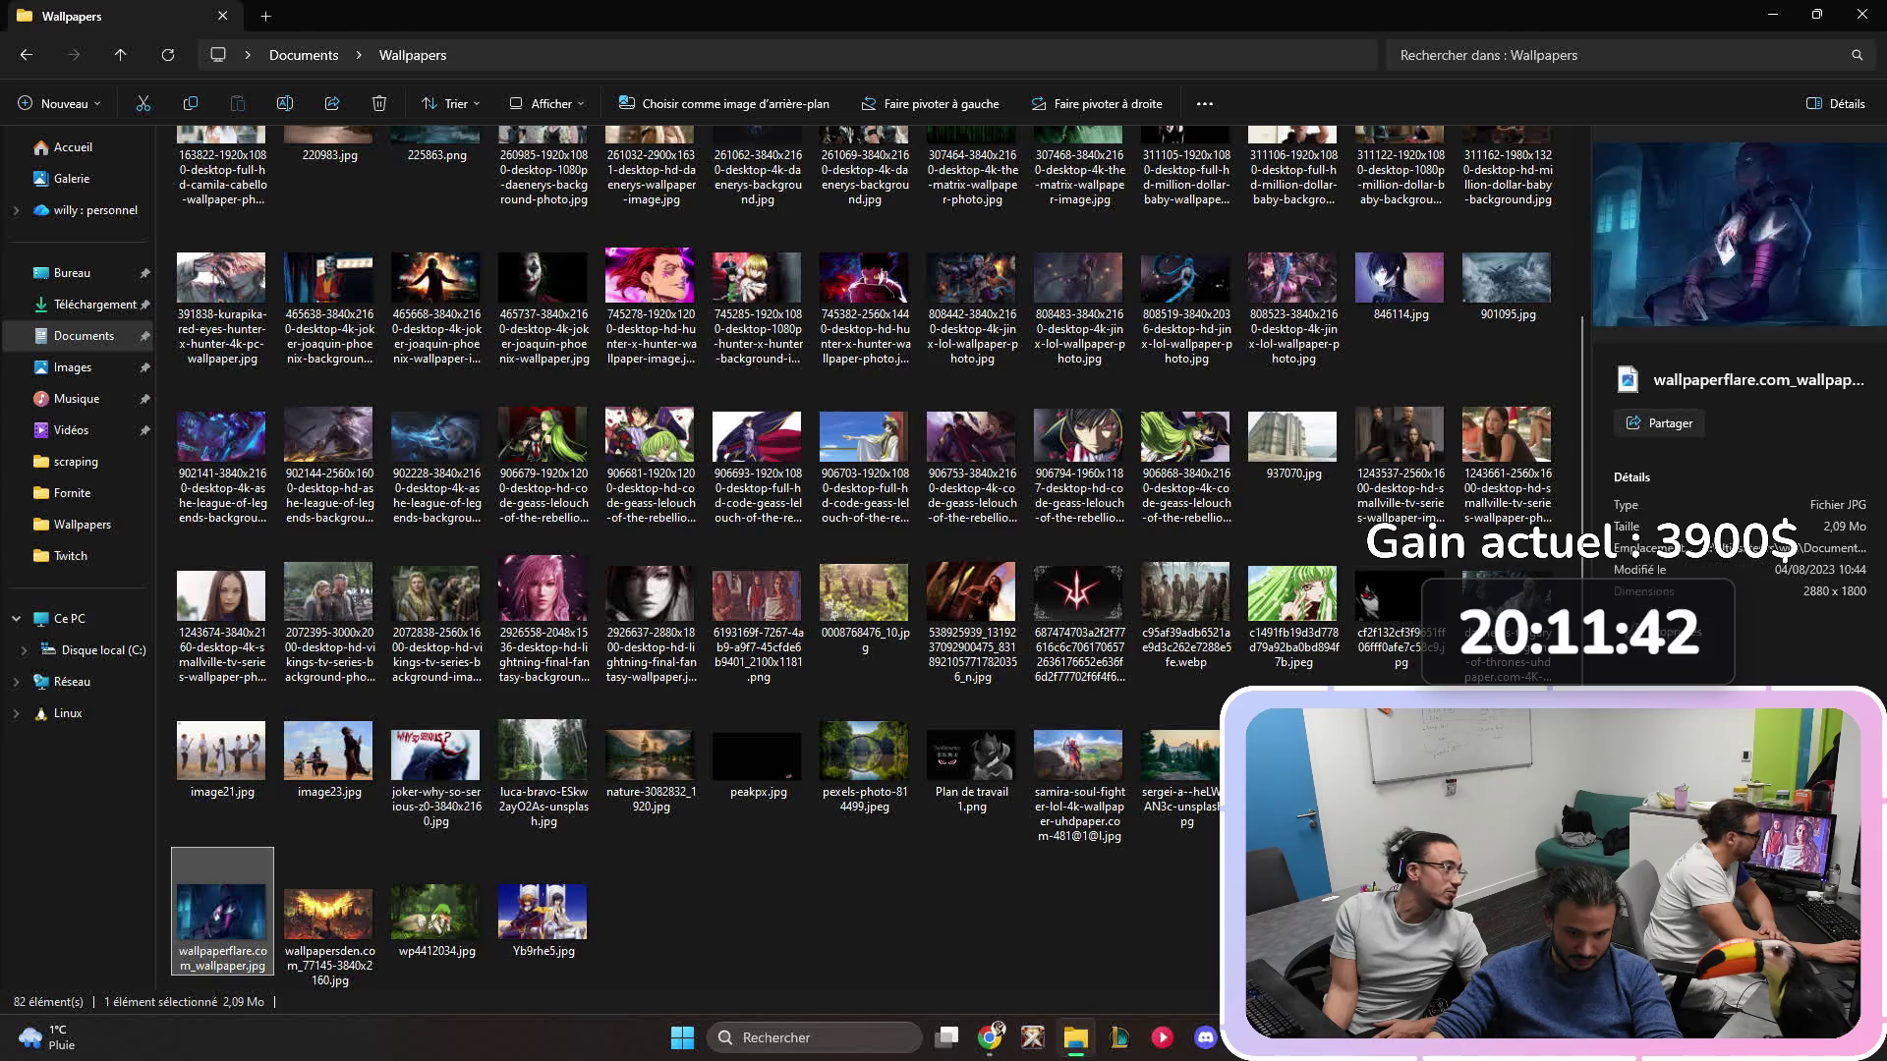
pyautogui.click(1862, 23)
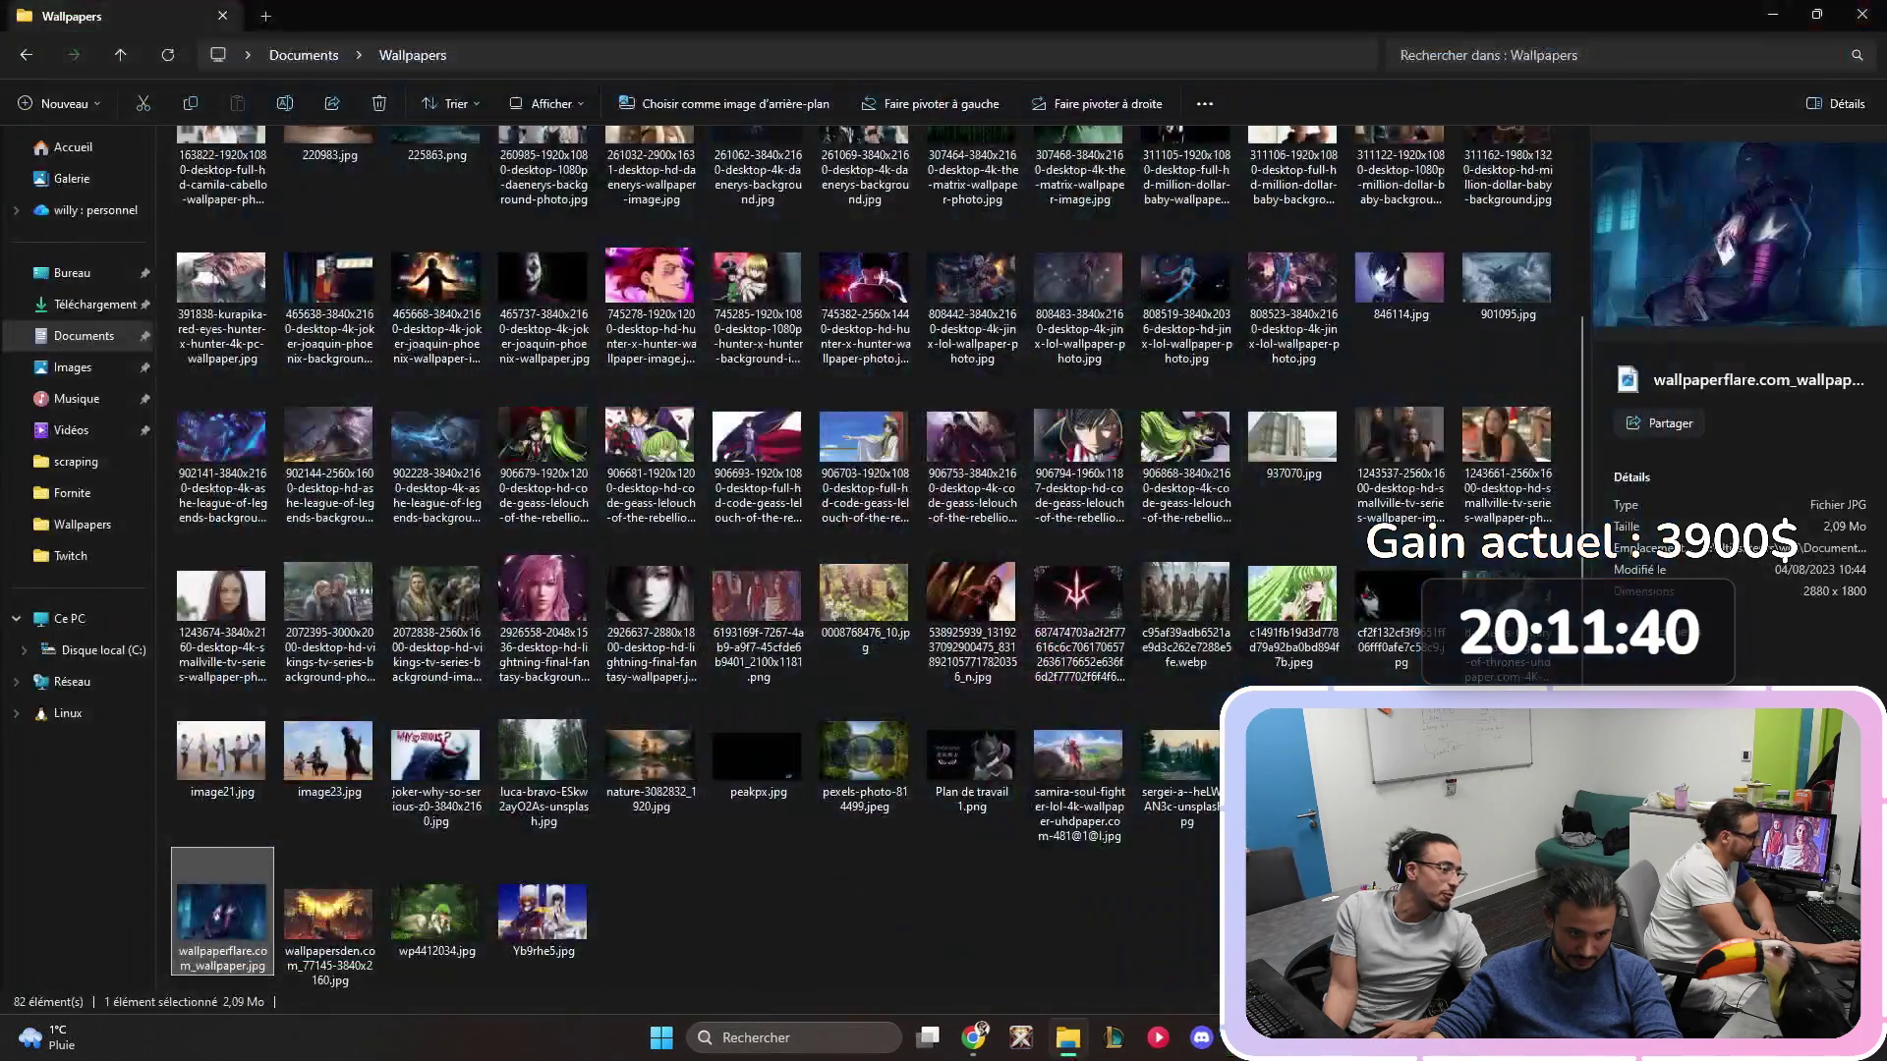
pyautogui.scroll(3, 865, 560)
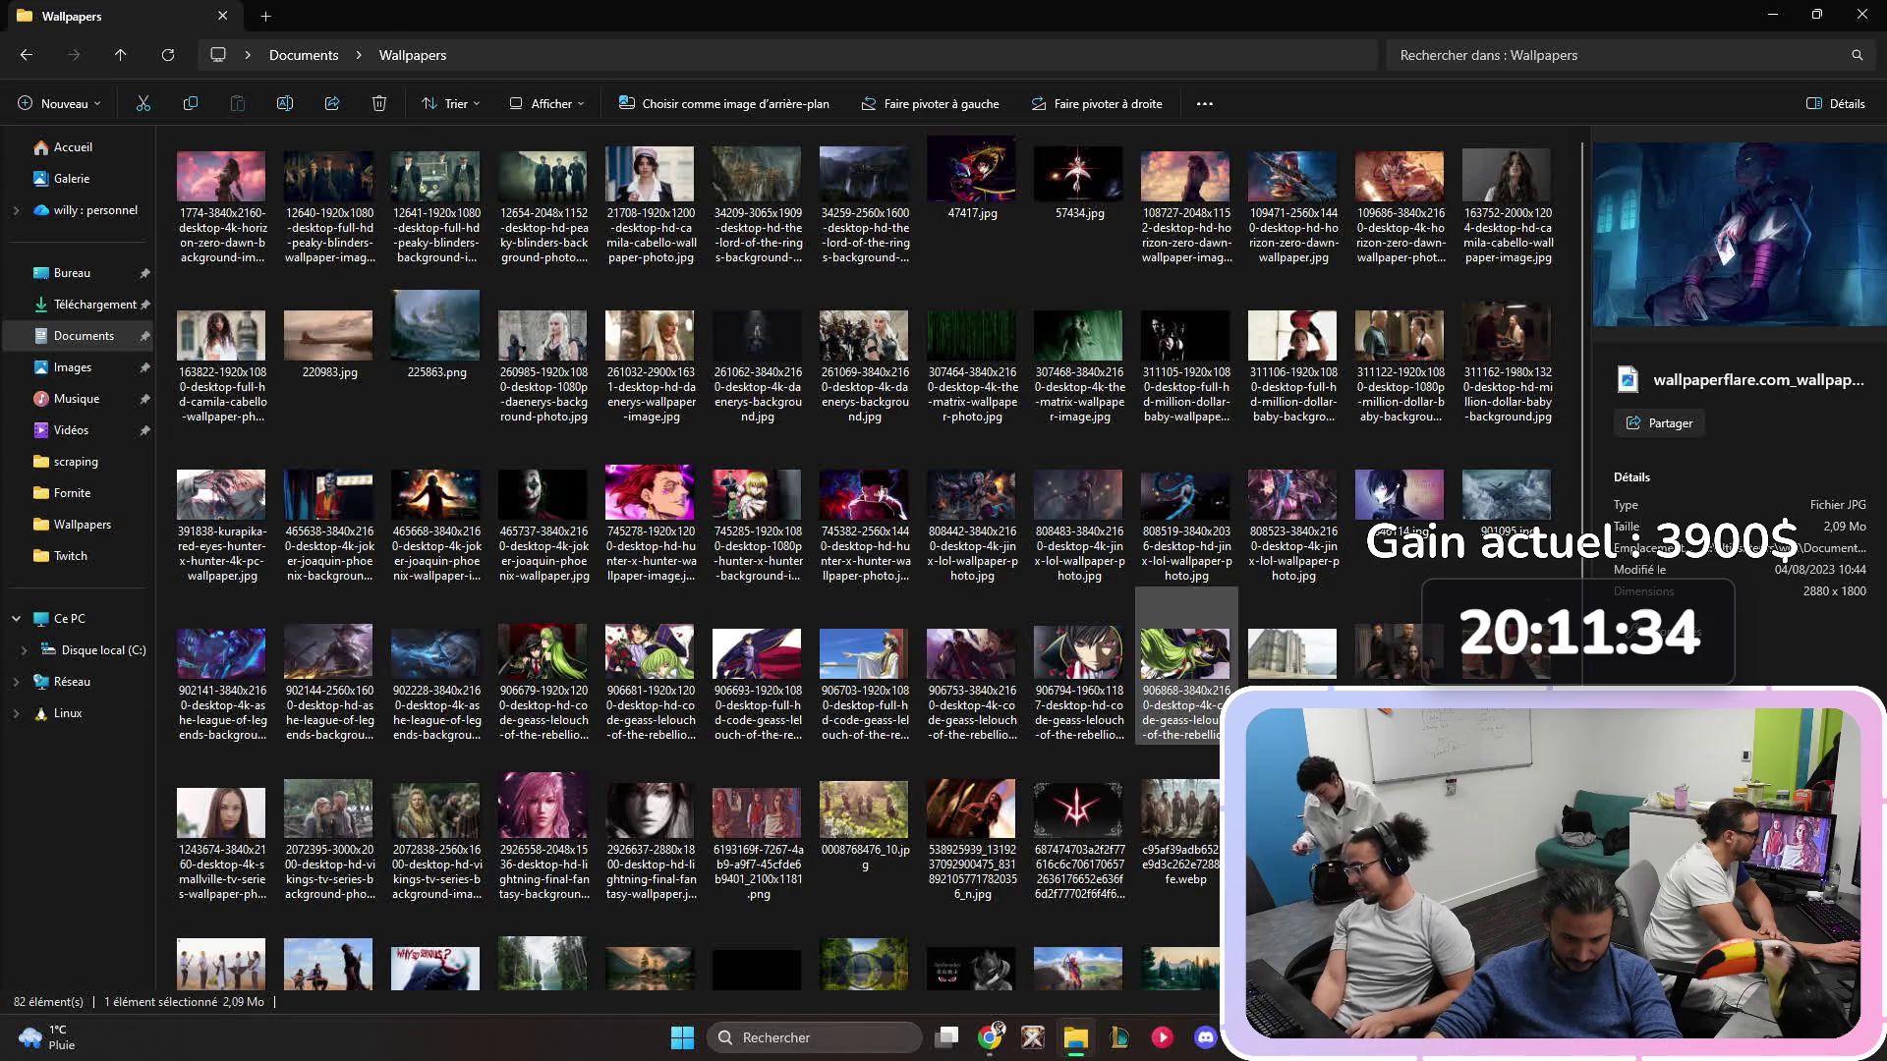
pyautogui.scroll(-3, 1186, 668)
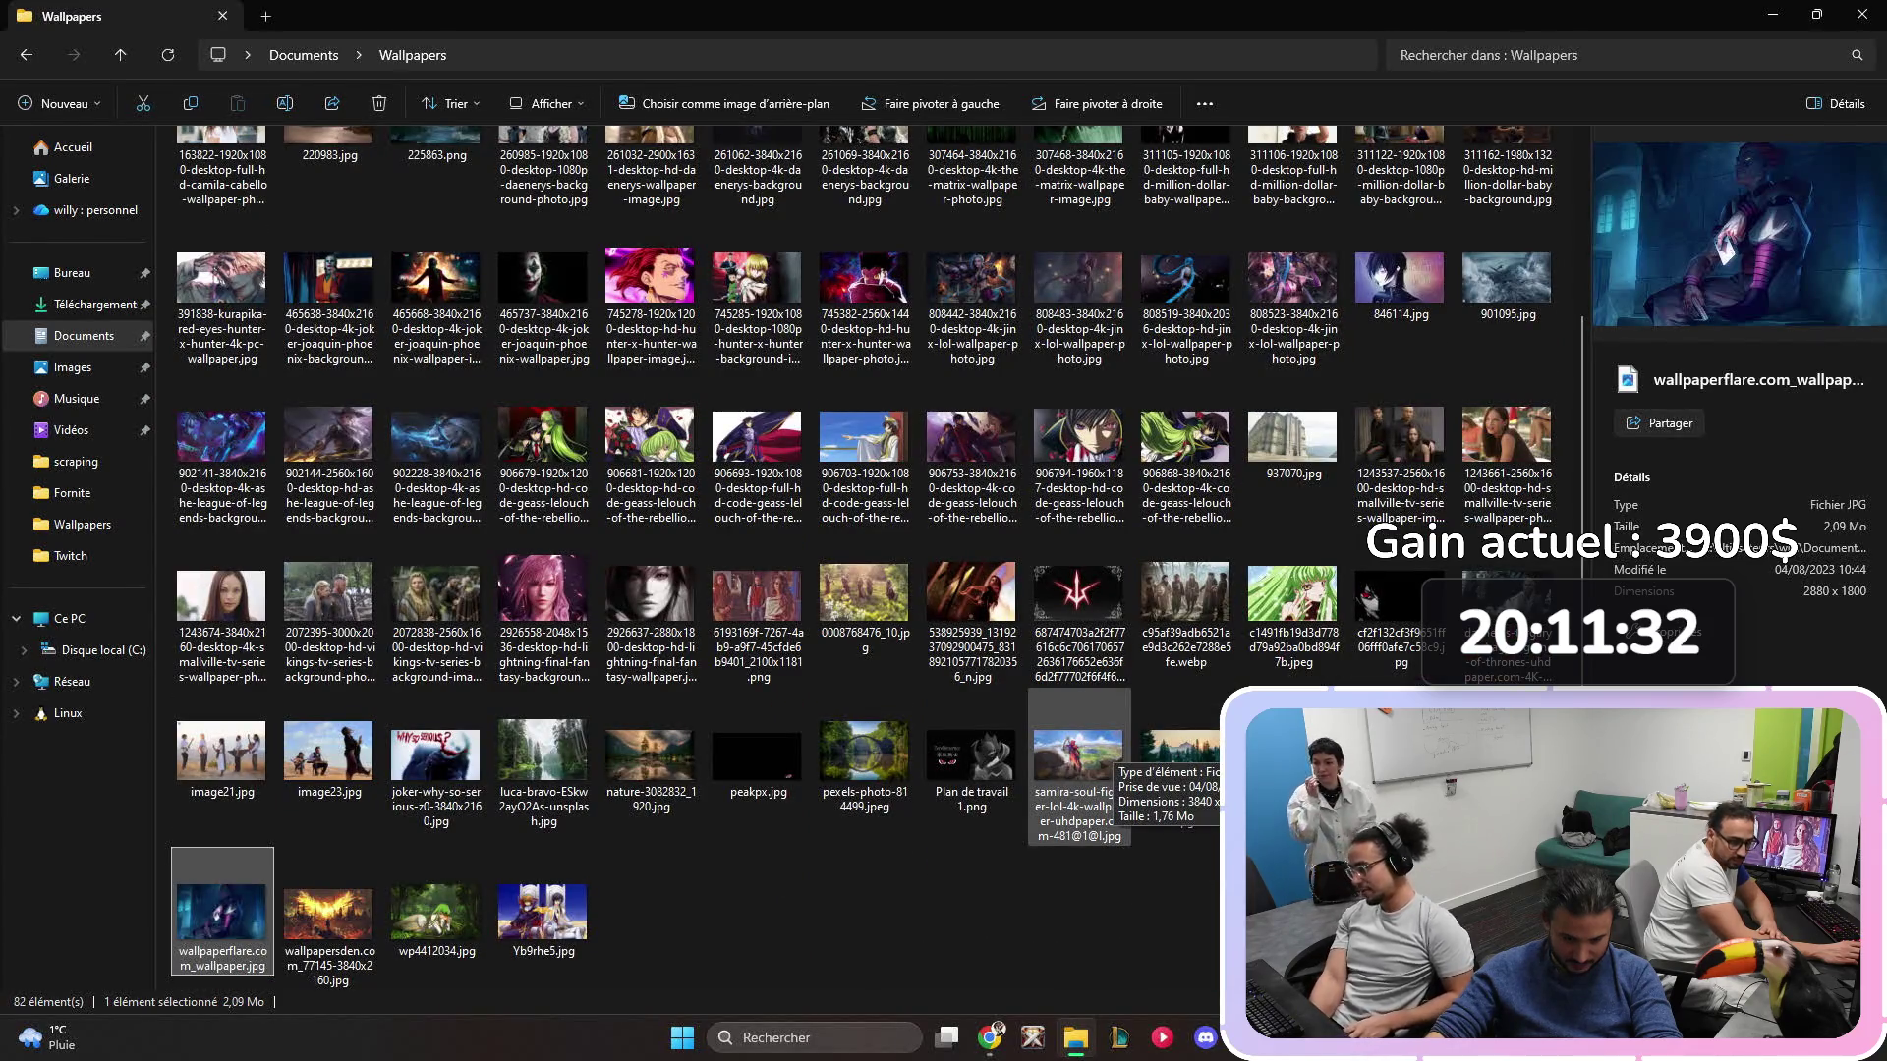
pyautogui.scroll(3, 1108, 759)
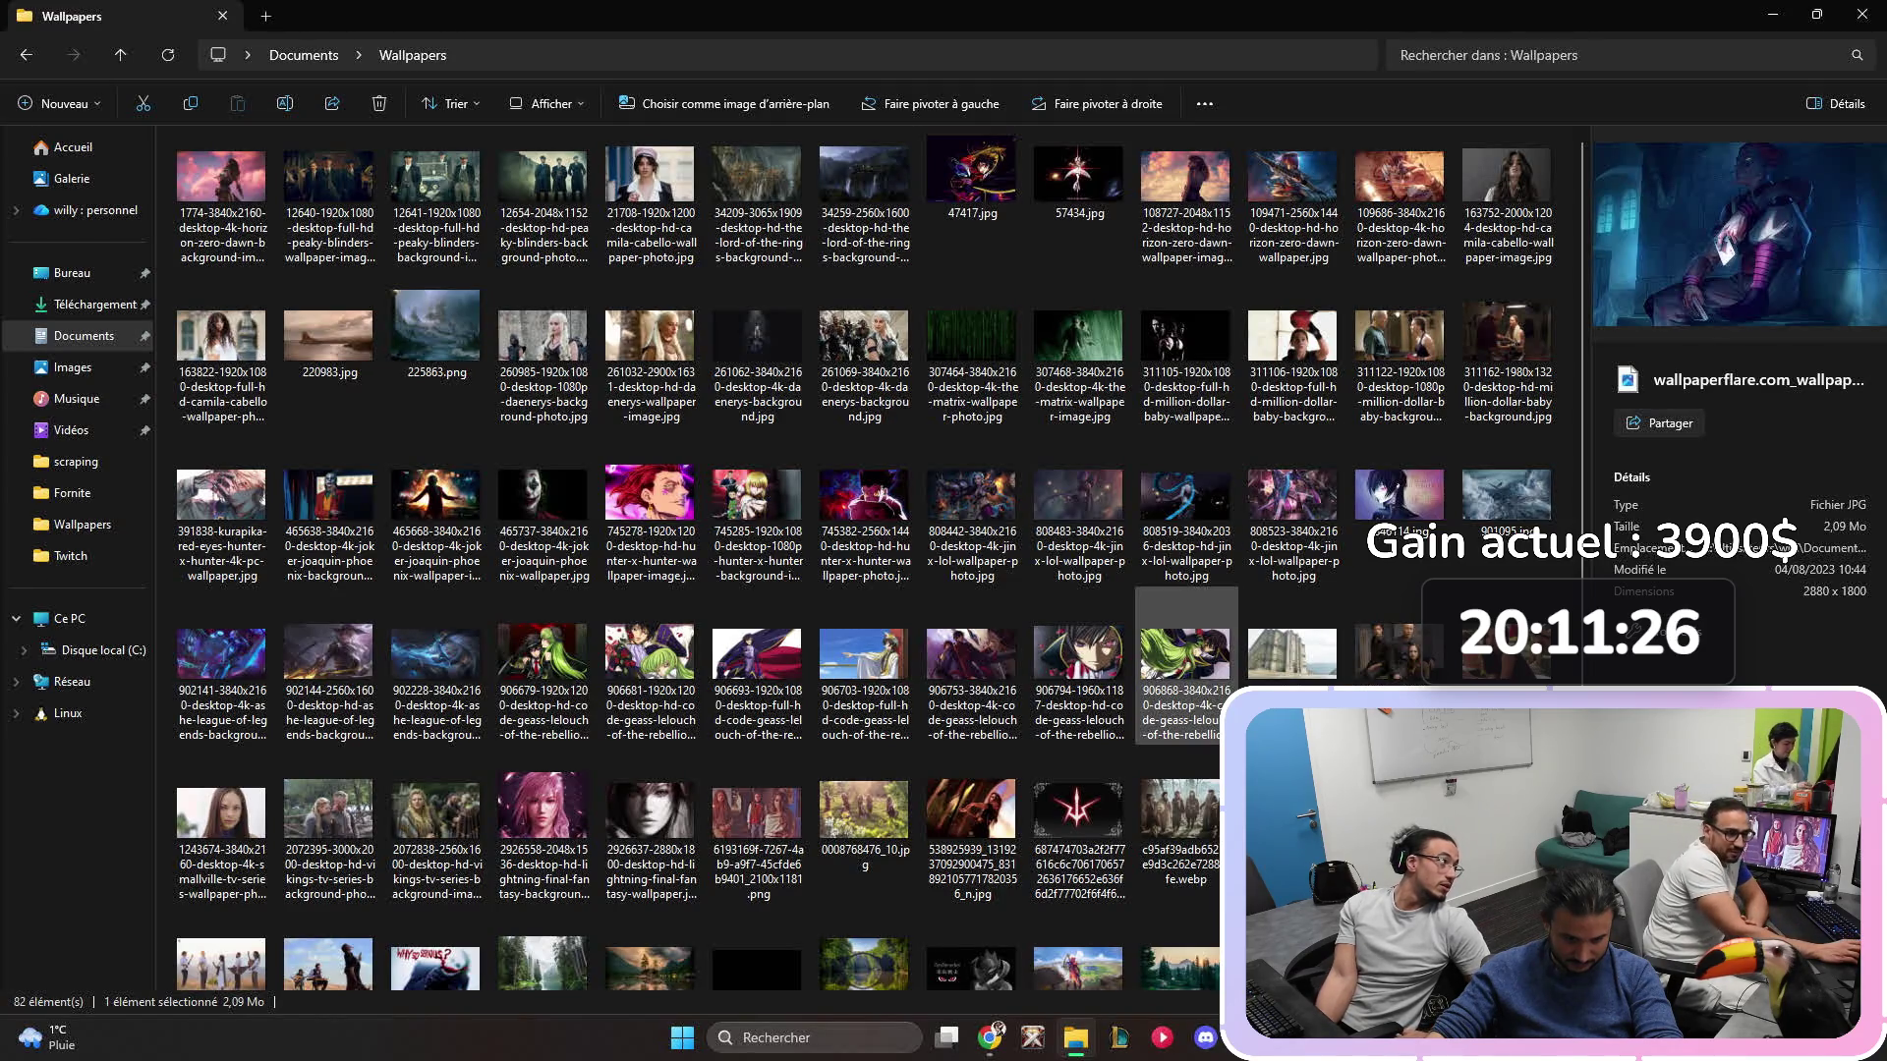
pyautogui.scroll(-2, 1186, 491)
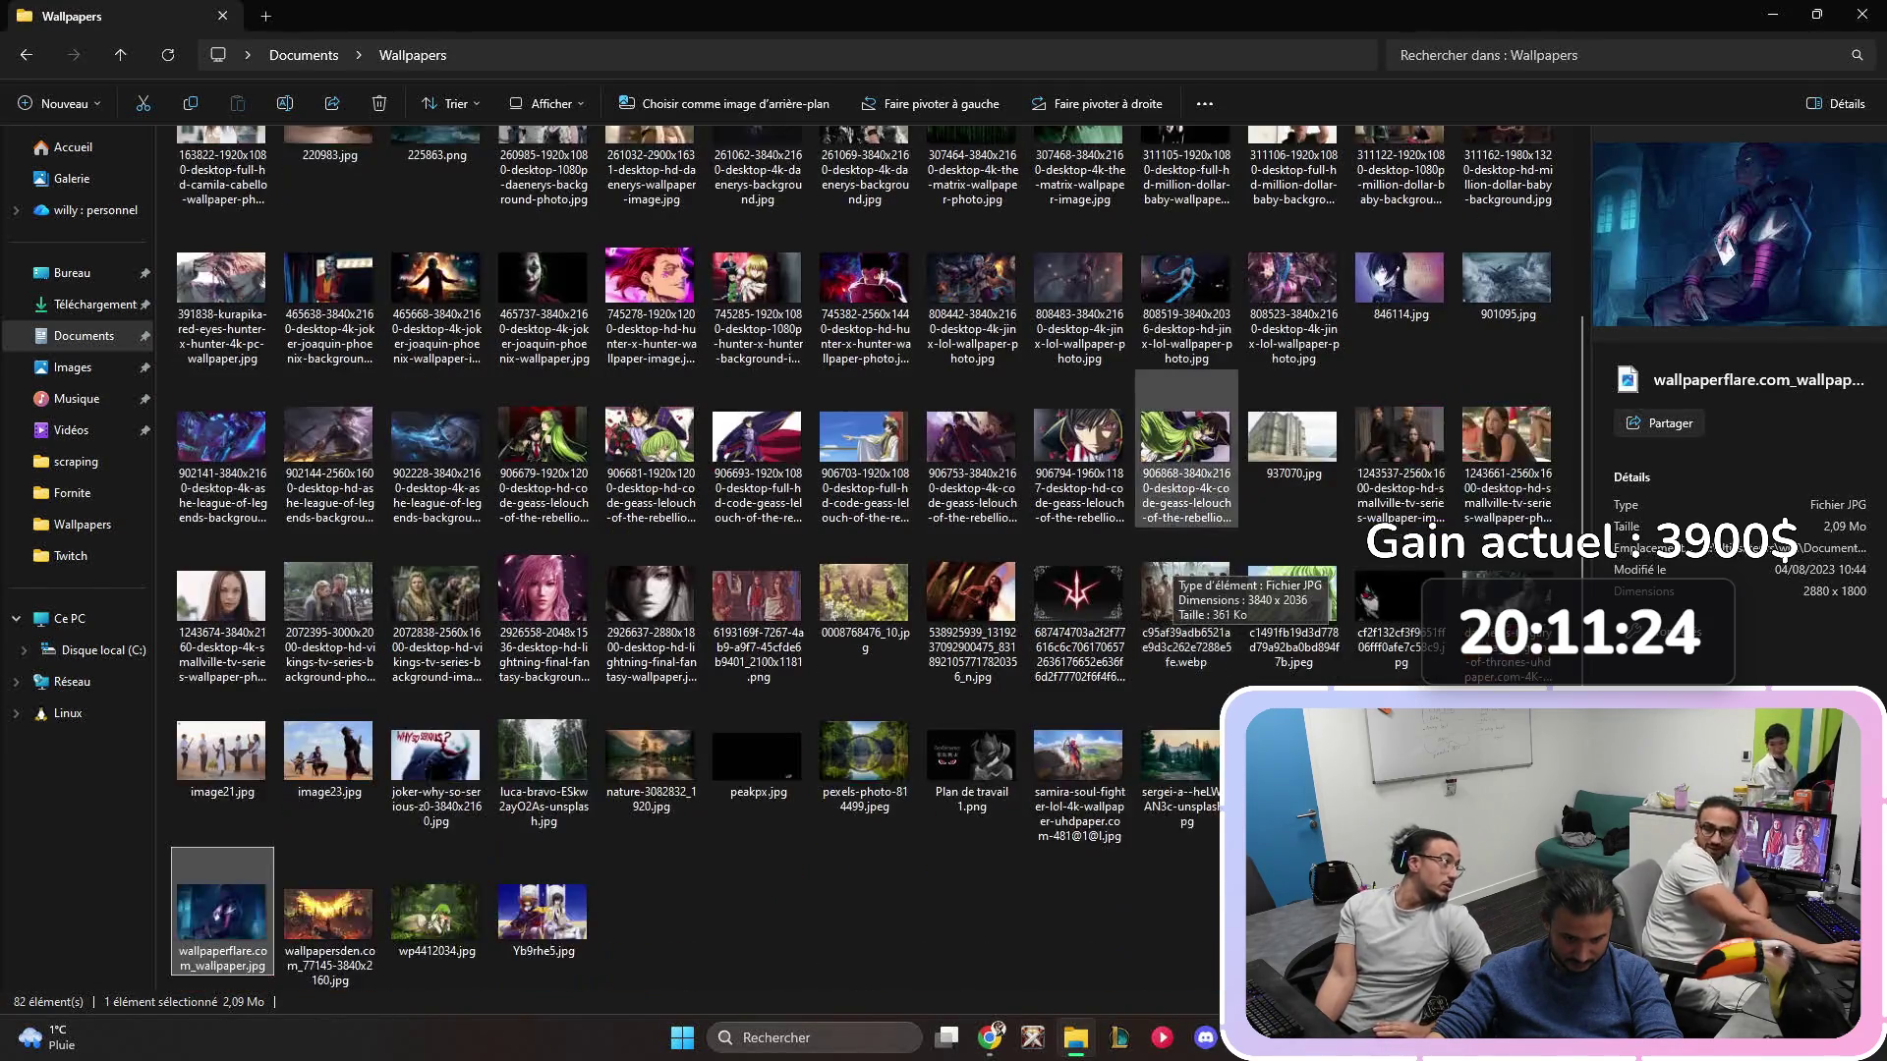
pyautogui.scroll(2, 1186, 452)
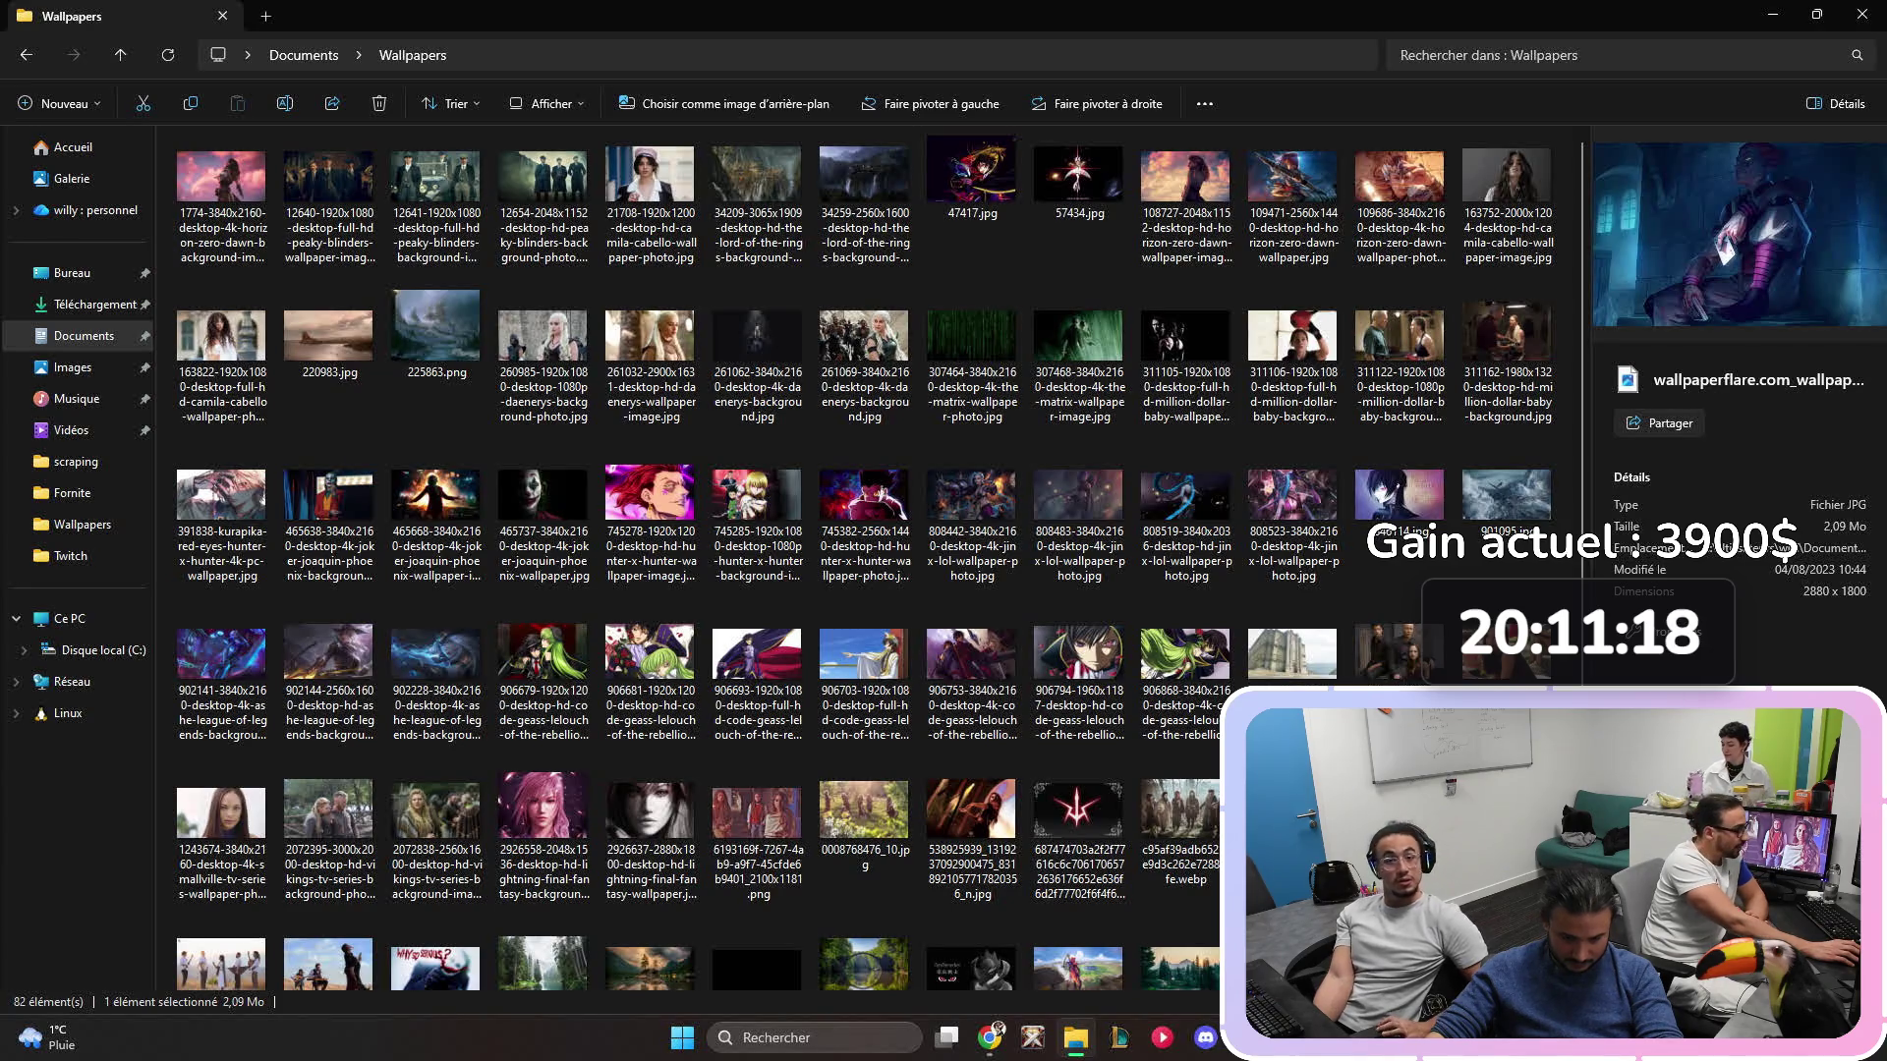
pyautogui.doubleClick(1399, 339)
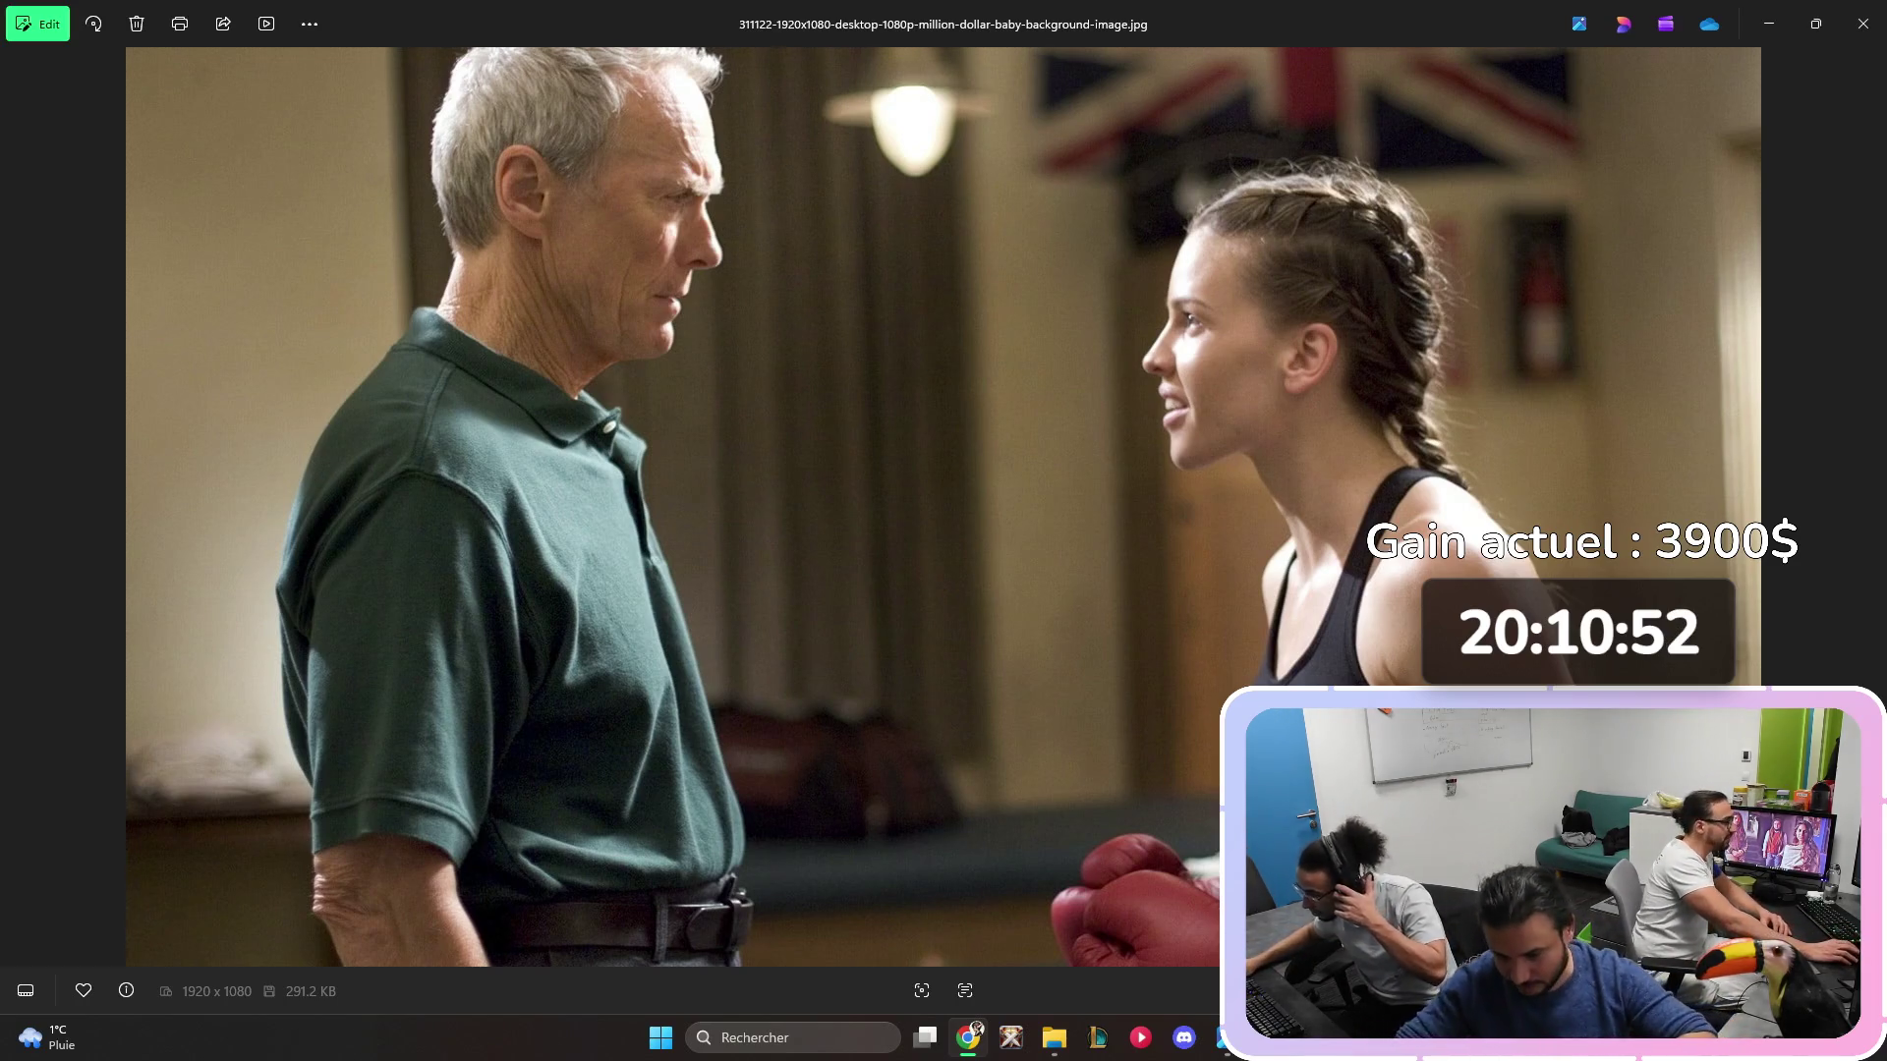
# - Close the photo viewer, select wallpaper 311105, and close the Wallpapers folder window to reveal the desktop
pyautogui.click(1862, 23)
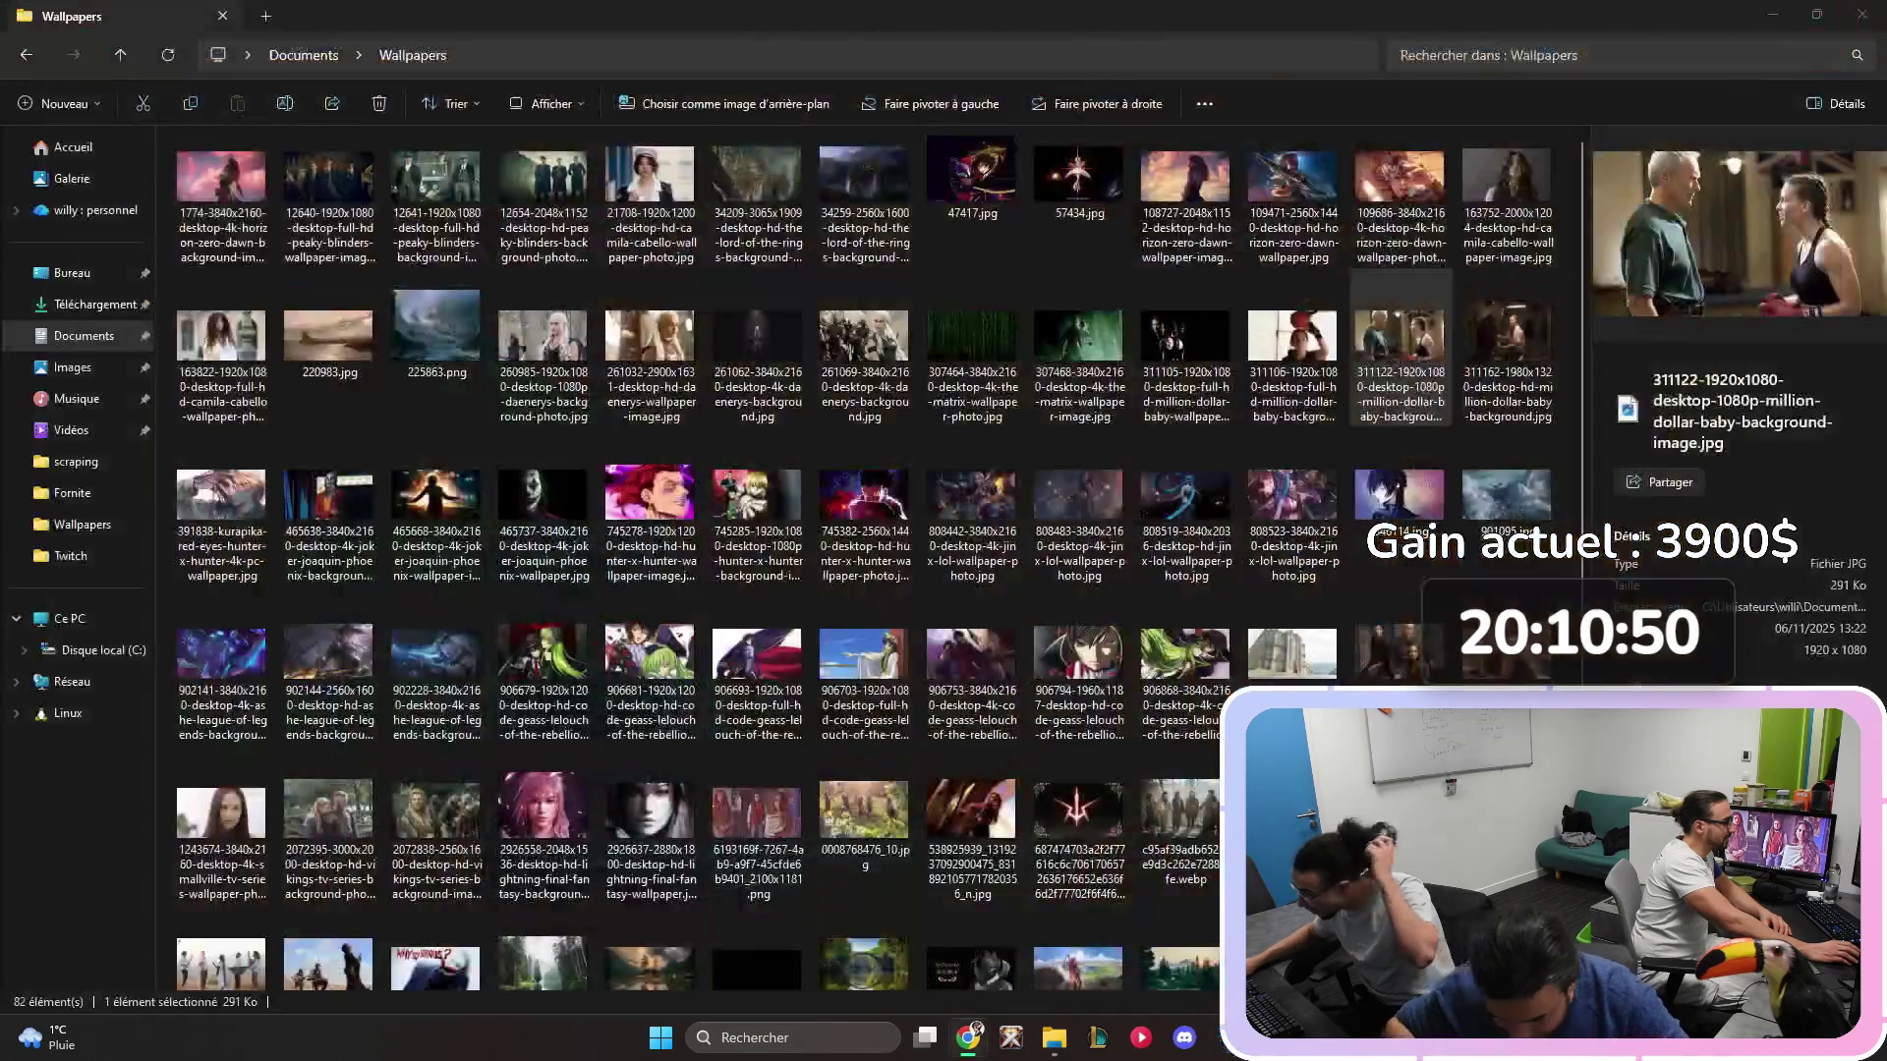
pyautogui.click(1185, 339)
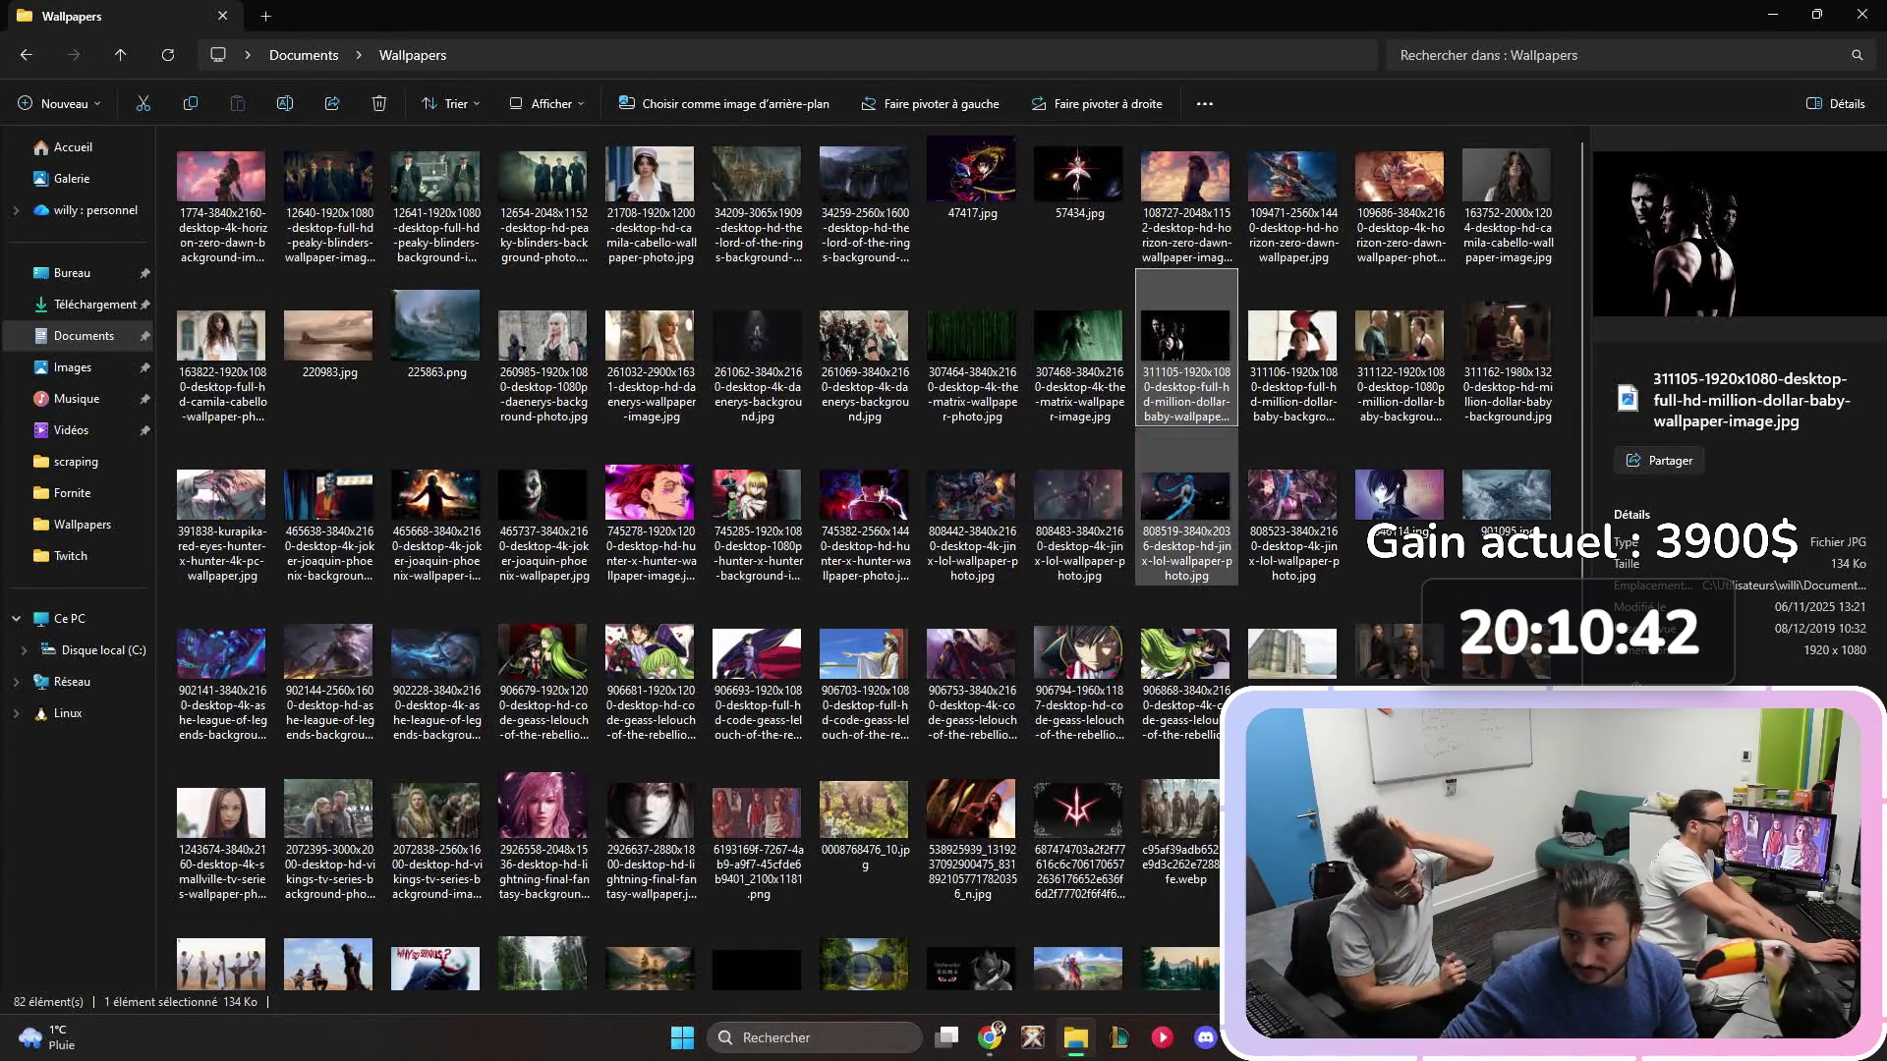
pyautogui.click(1862, 15)
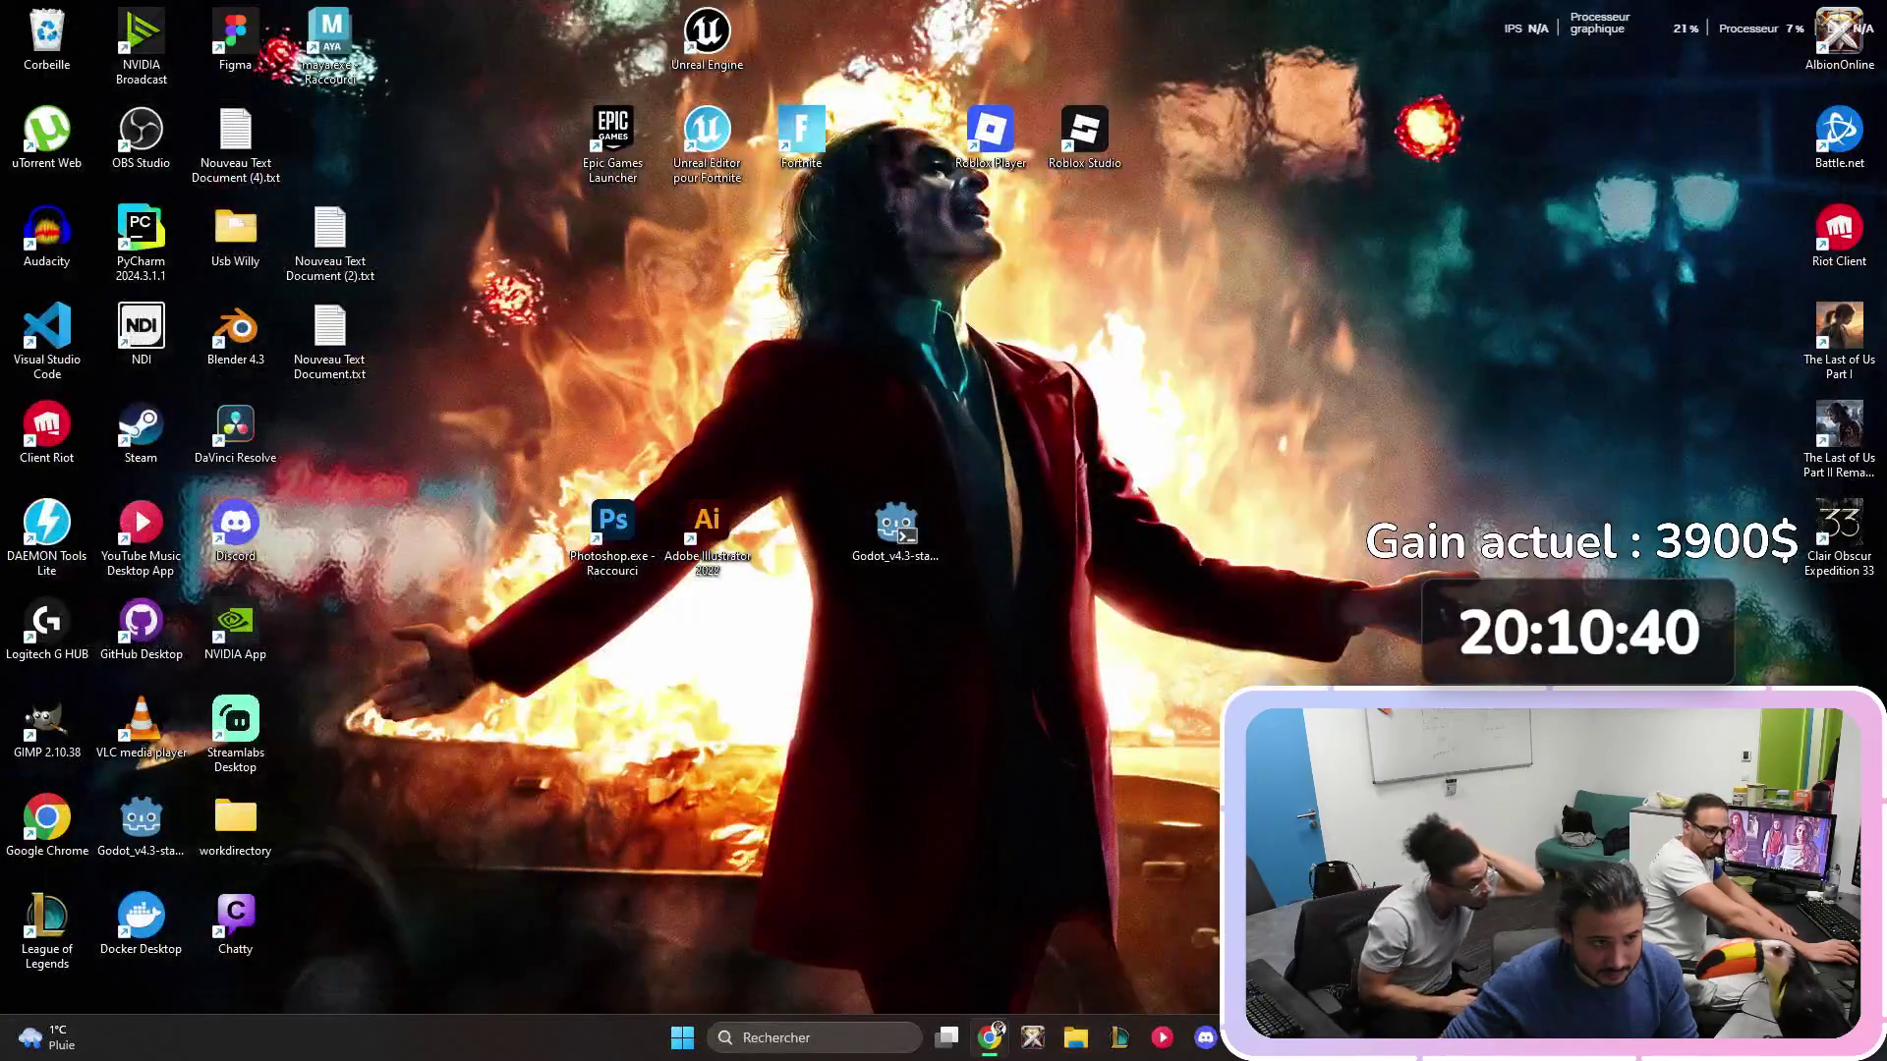